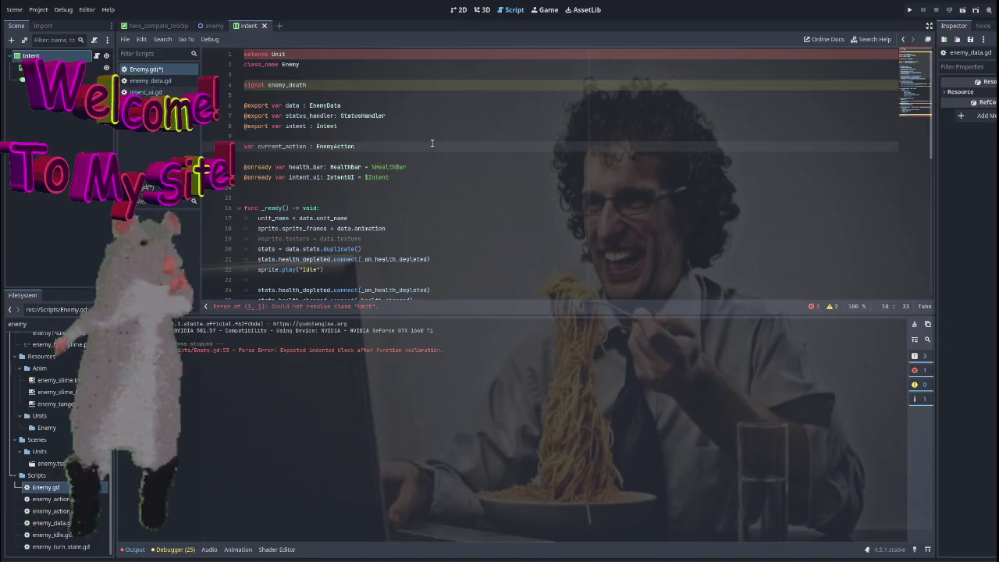
# Step: Replace intent_ui.new_intent() with current_action = data.actions.pick_random() and view pick_random's documentation
pyautogui.scroll(-10, 431, 143)
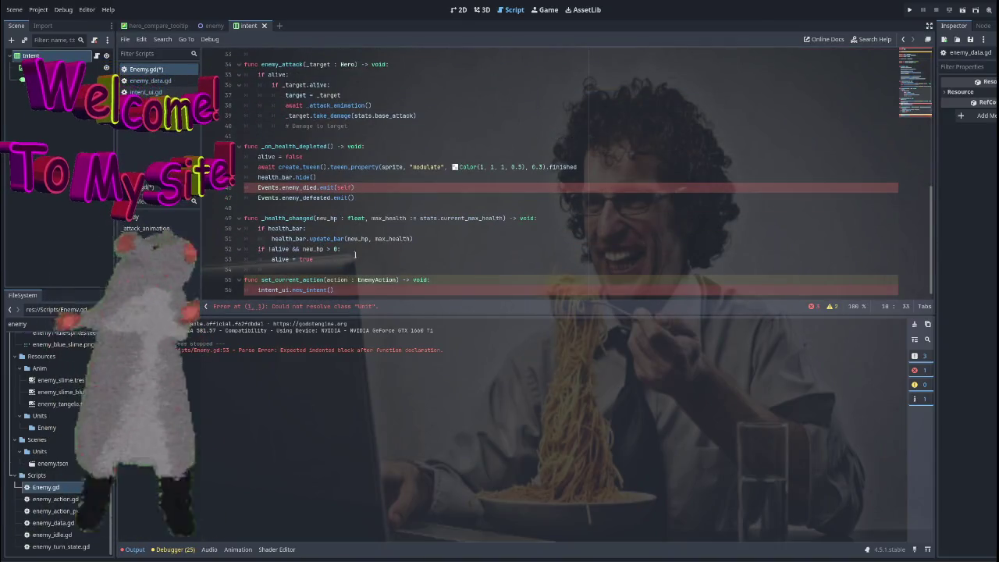
pyautogui.click(360, 296)
pyautogui.press('BackSpace')
pyautogui.press('BackSpace')
pyautogui.press('BackSpace')
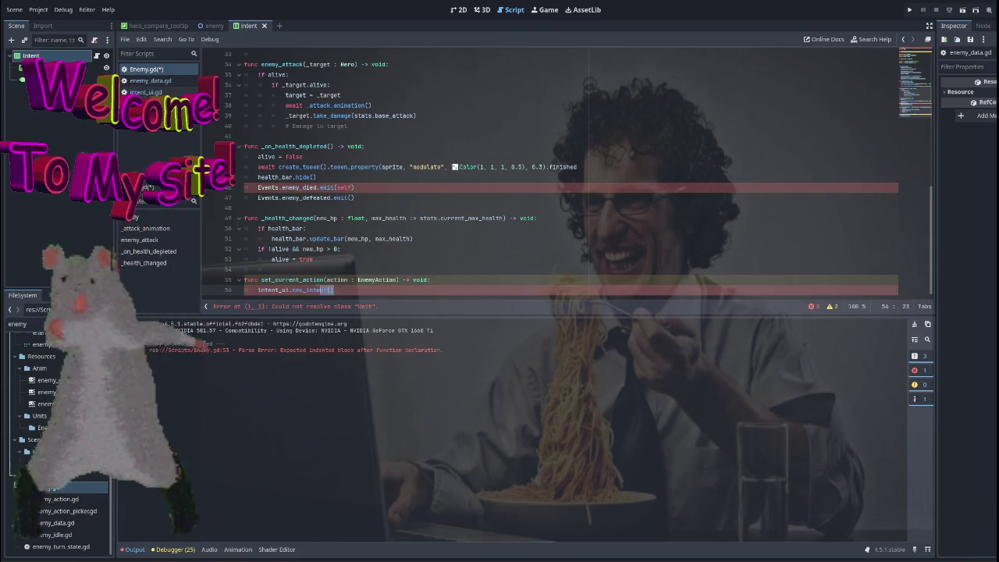
pyautogui.write('current_action = ')
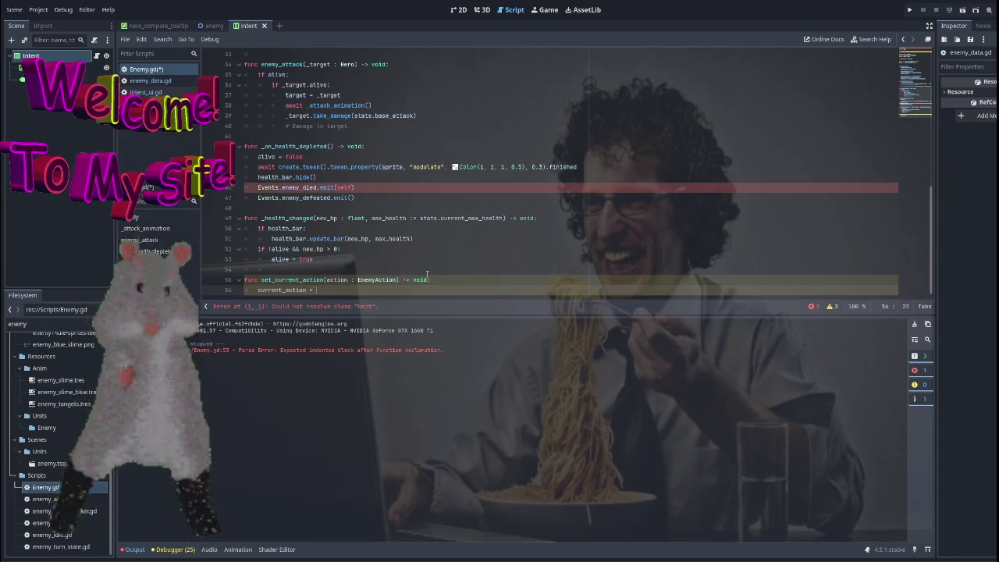
pyautogui.write('data.')
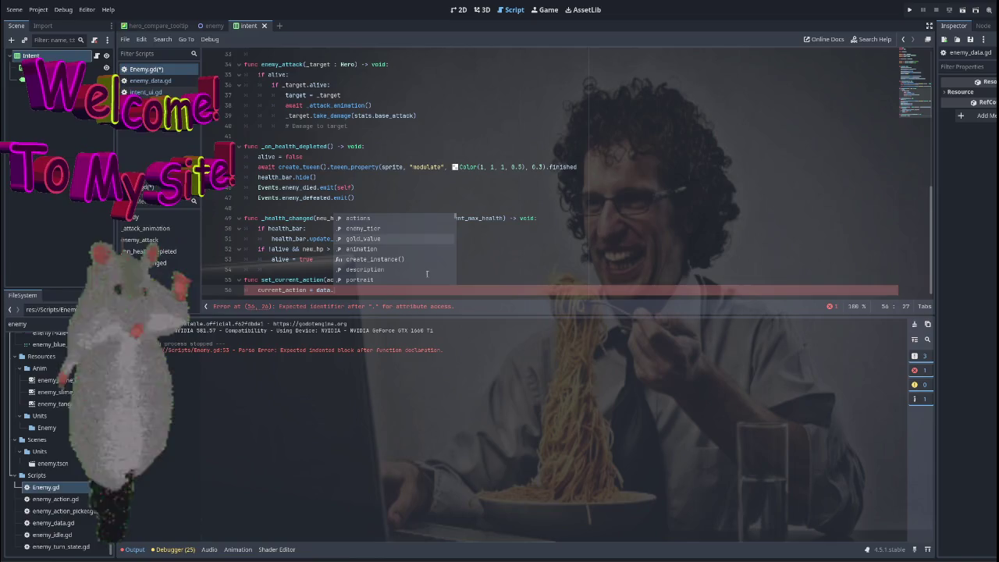
pyautogui.press('Return')
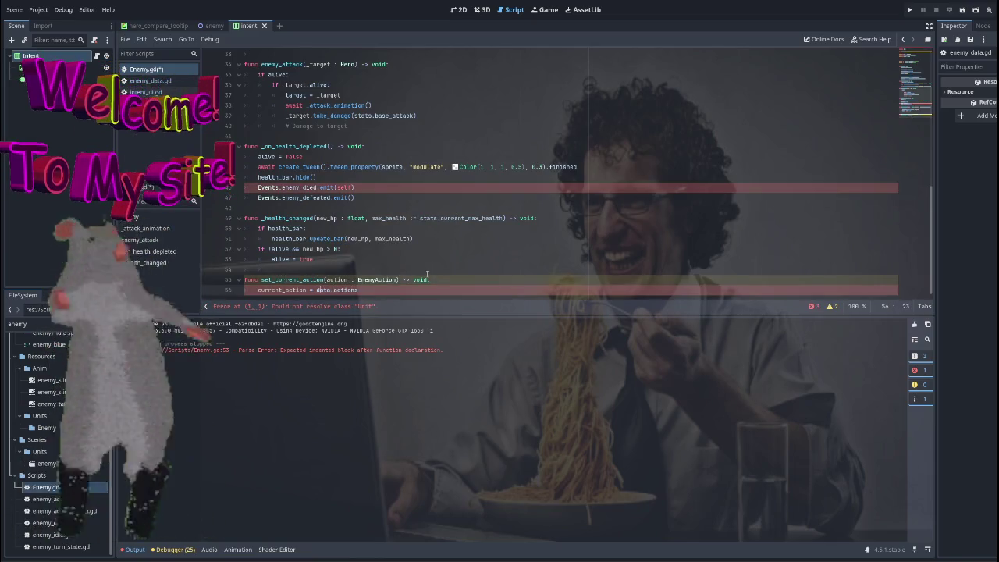
pyautogui.write('.ran')
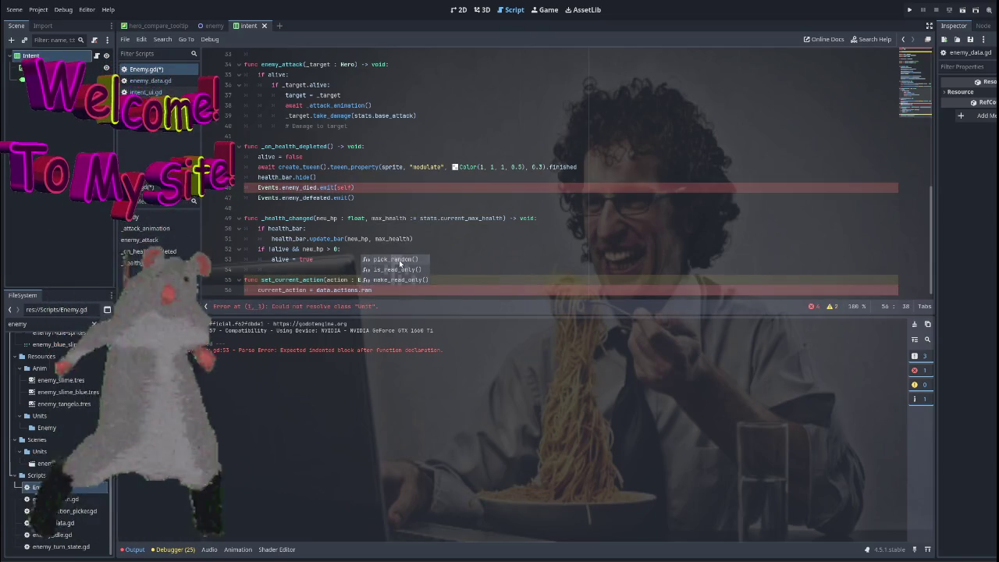
pyautogui.press('Return')
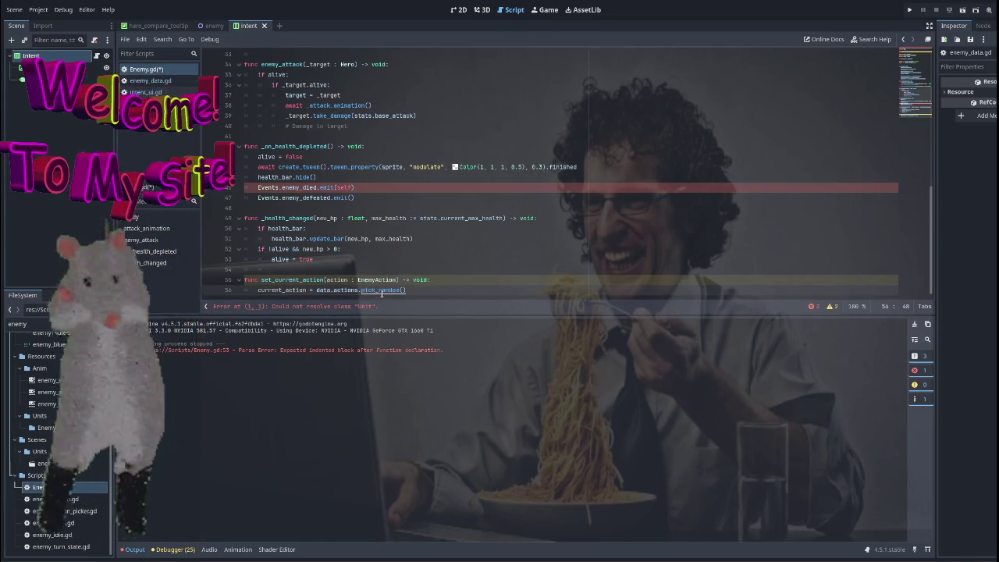
pyautogui.keyDown('ctrl'); pyautogui.click(381, 290); pyautogui.keyUp('ctrl')
# Step: Leave the pick_random documentation and go back to the Enemy.gd script
pyautogui.scroll(15, 409, 191)
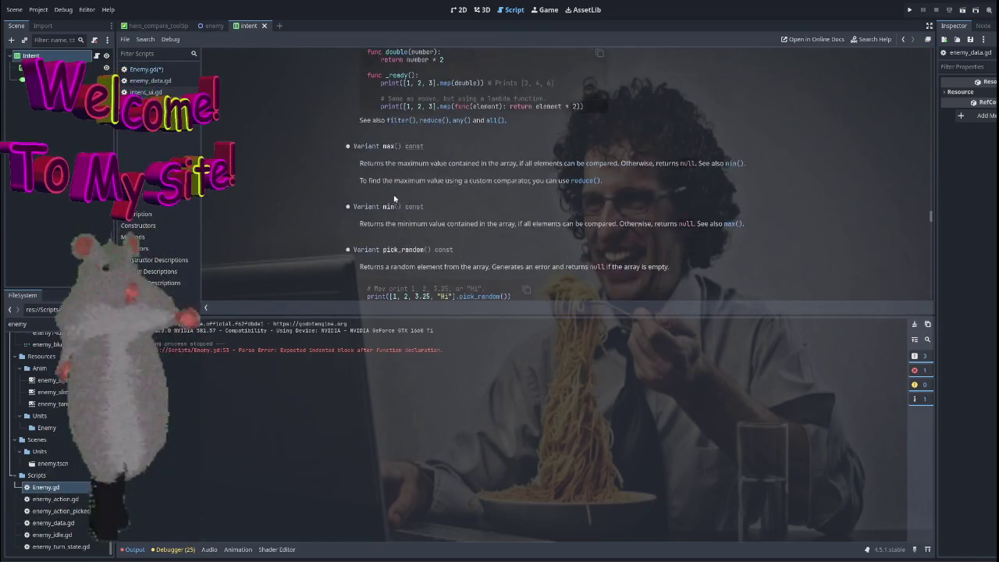
pyautogui.hotkey('alt', 'Left')
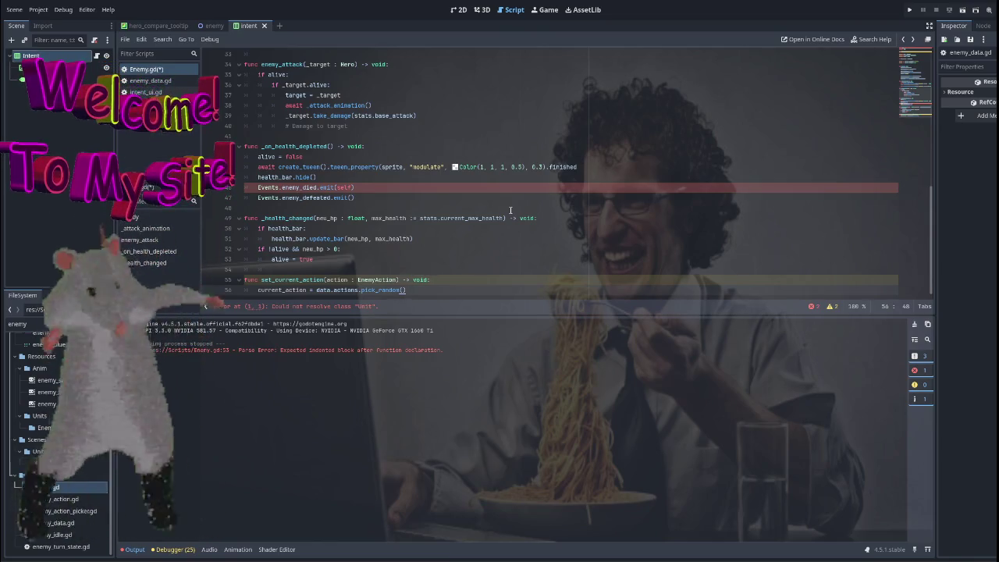
# Step: Save Enemy.gd with the new set_current_action code, clearing its script error
pyautogui.click(374, 183)
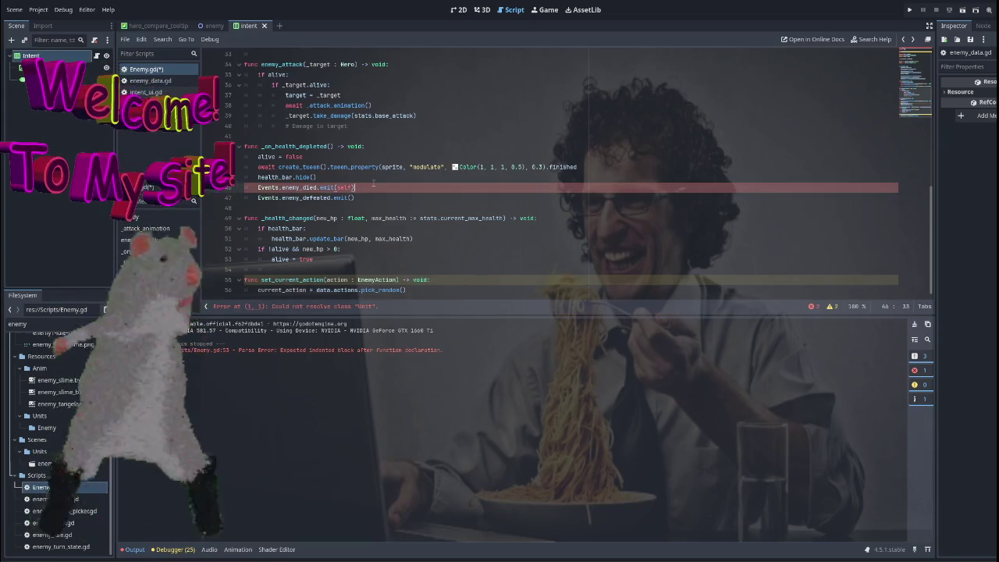
pyautogui.press('Down')
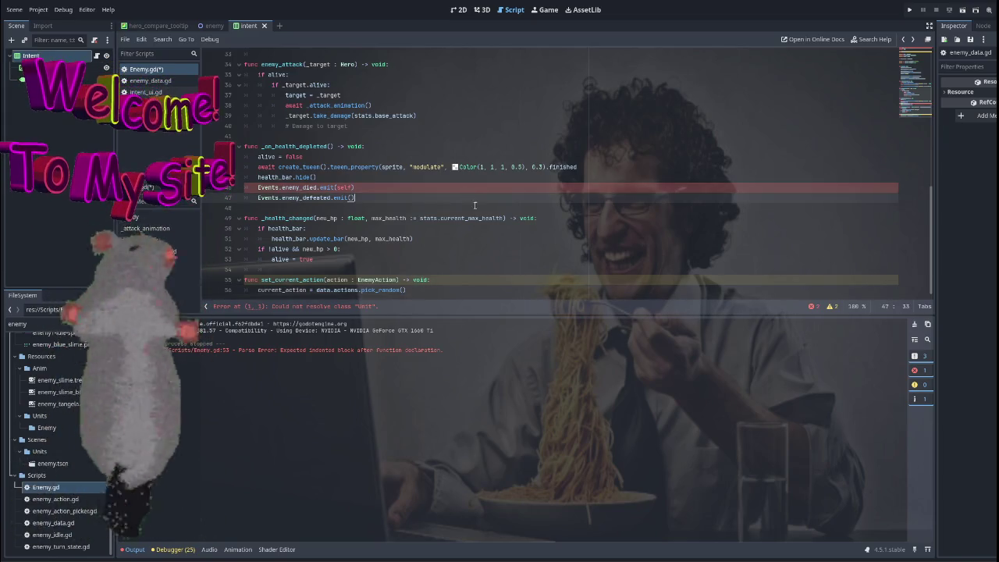
pyautogui.press('Up')
pyautogui.press('Up')
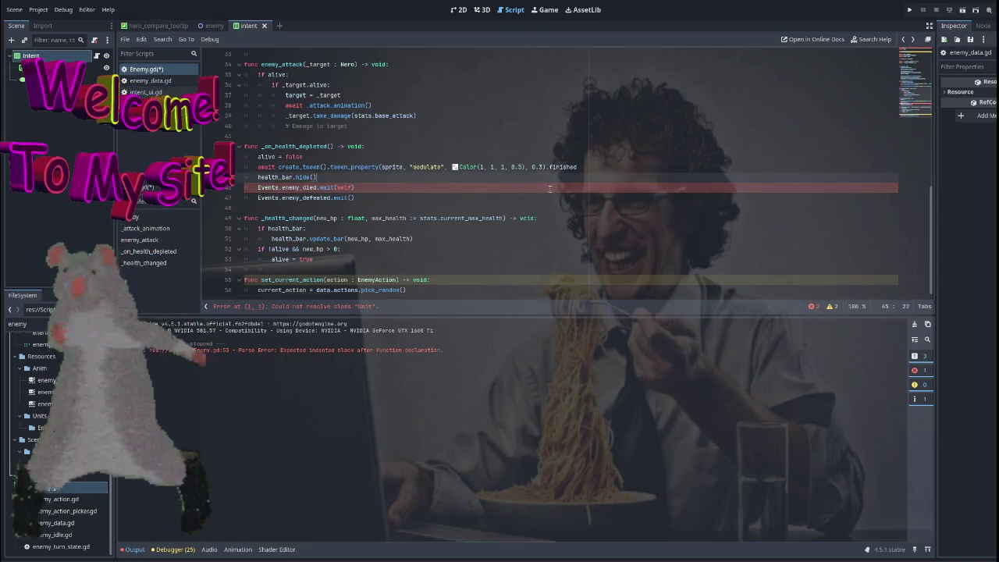
pyautogui.hotkey('ctrl', 's')
pyautogui.click(505, 280)
pyautogui.scroll(2, 538, 237)
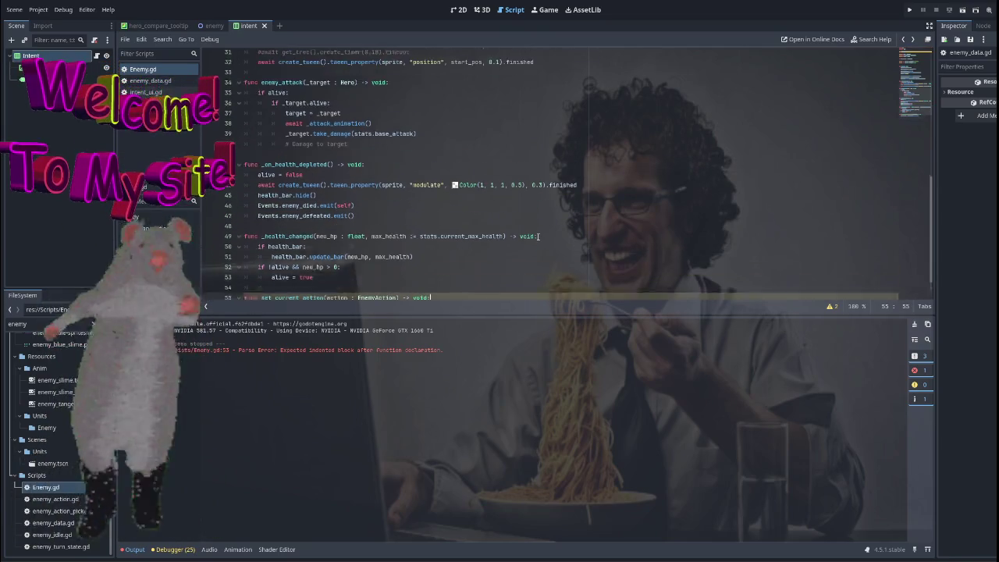
pyautogui.scroll(-2, 538, 236)
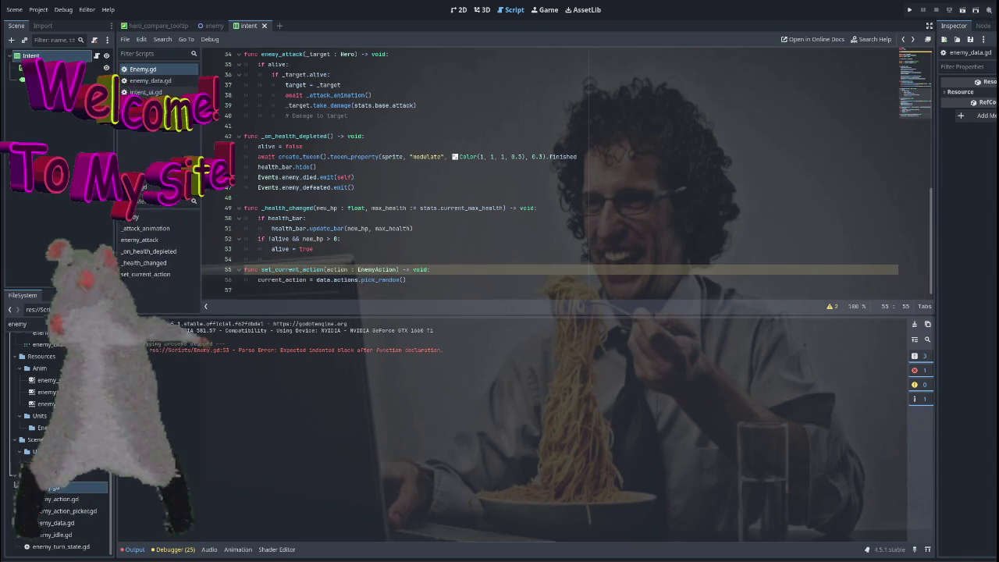
pyautogui.click(315, 270)
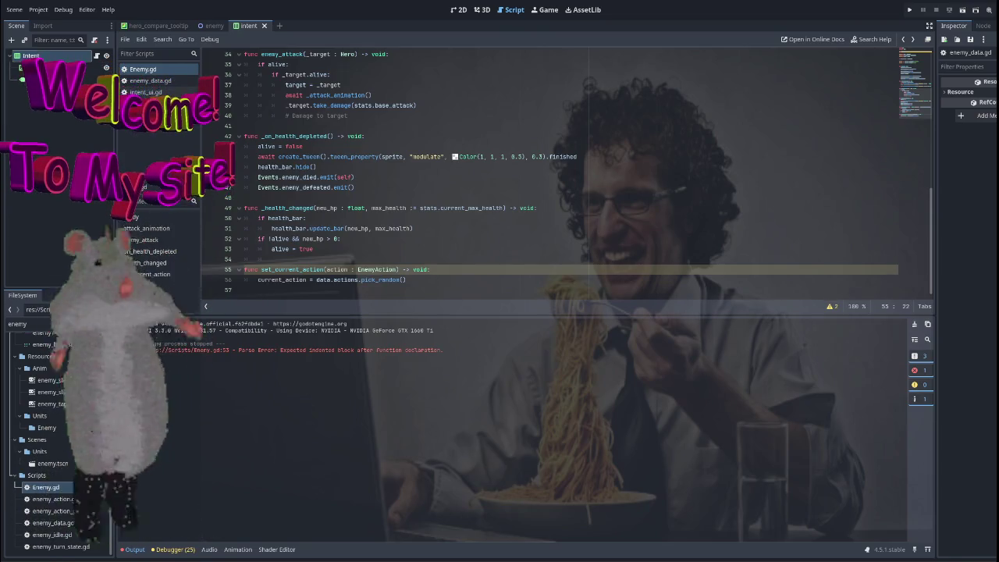
pyautogui.click(441, 283)
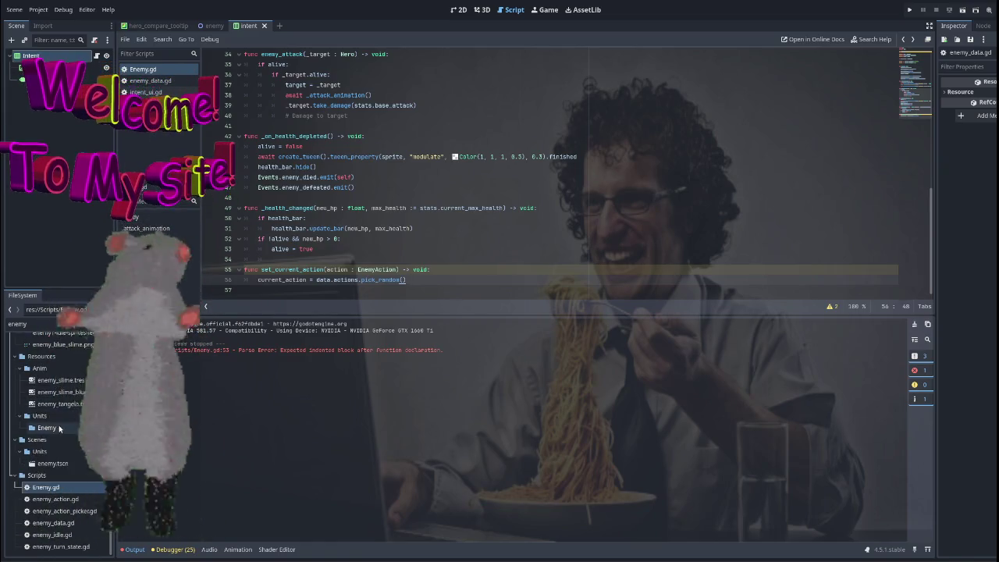
# Step: Clear the FileSystem filter and open slime.tres from Resources > Units > Enemy
pyautogui.scroll(3, 68, 403)
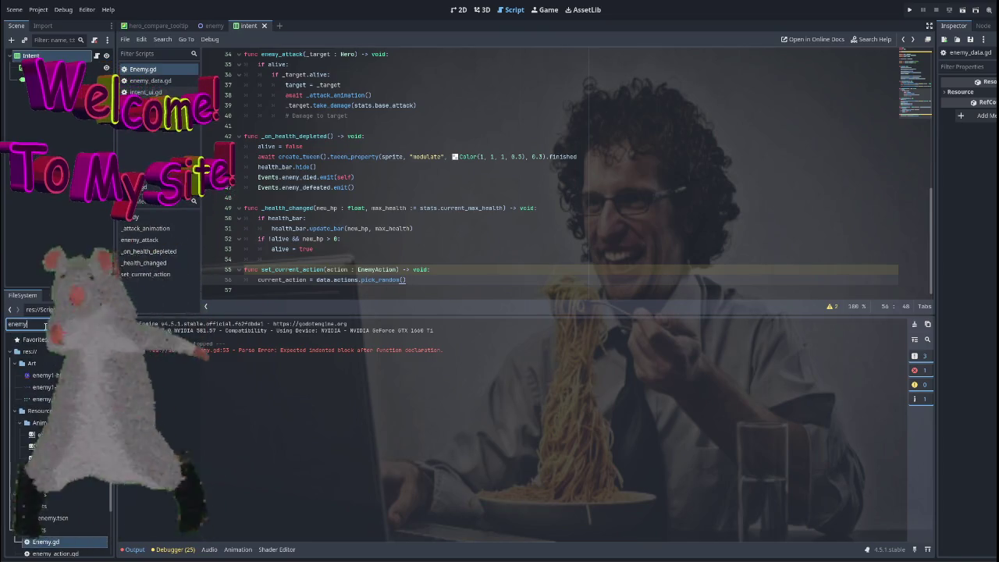
pyautogui.press('BackSpace')
pyautogui.press('BackSpace')
pyautogui.press('BackSpace')
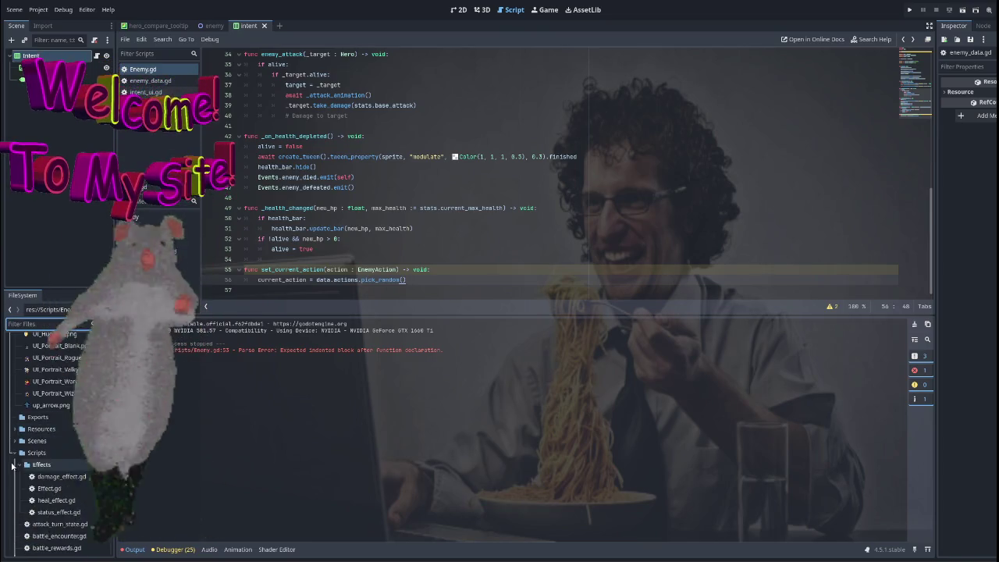
pyautogui.doubleClick(39, 429)
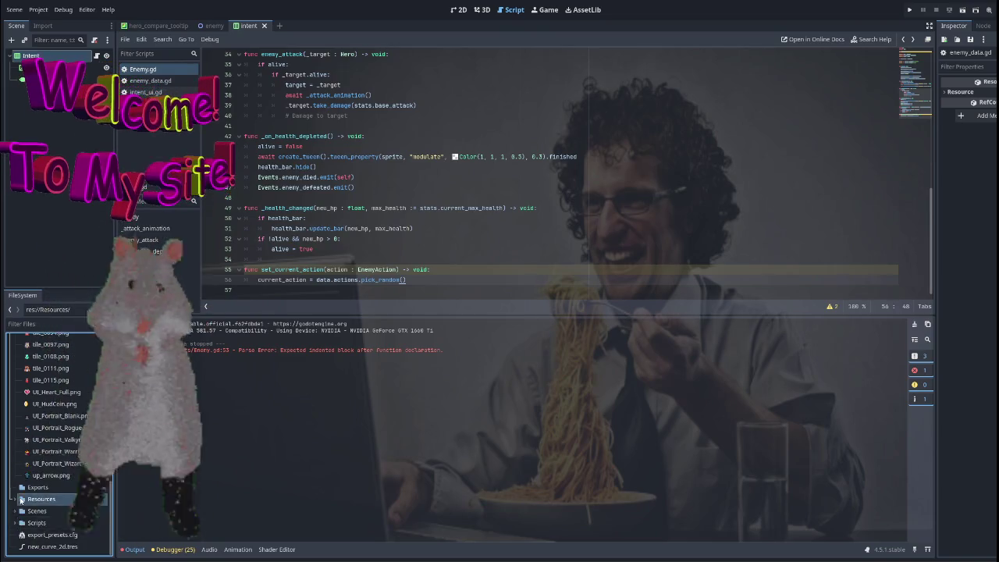
pyautogui.scroll(-4, 58, 437)
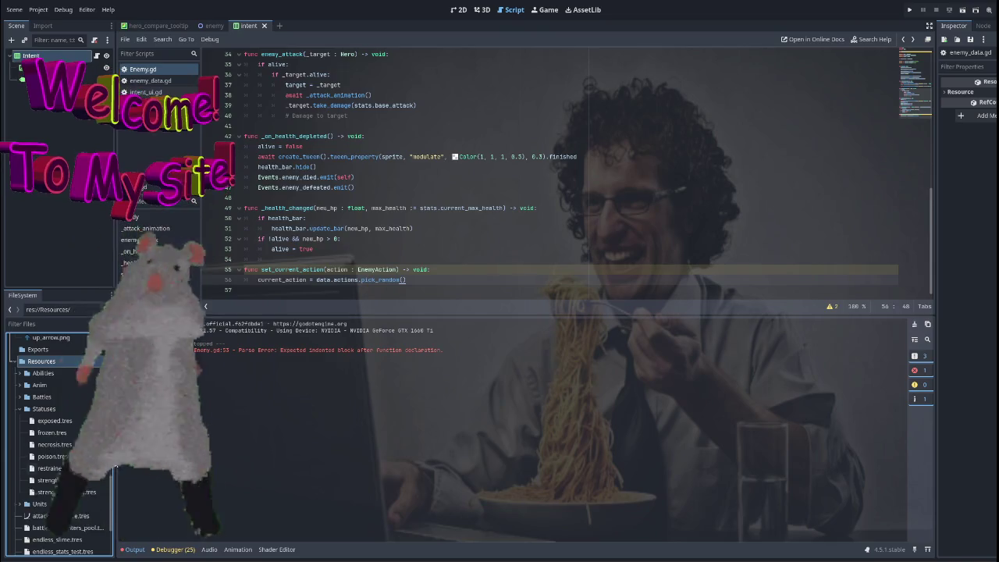
pyautogui.scroll(-2, 95, 467)
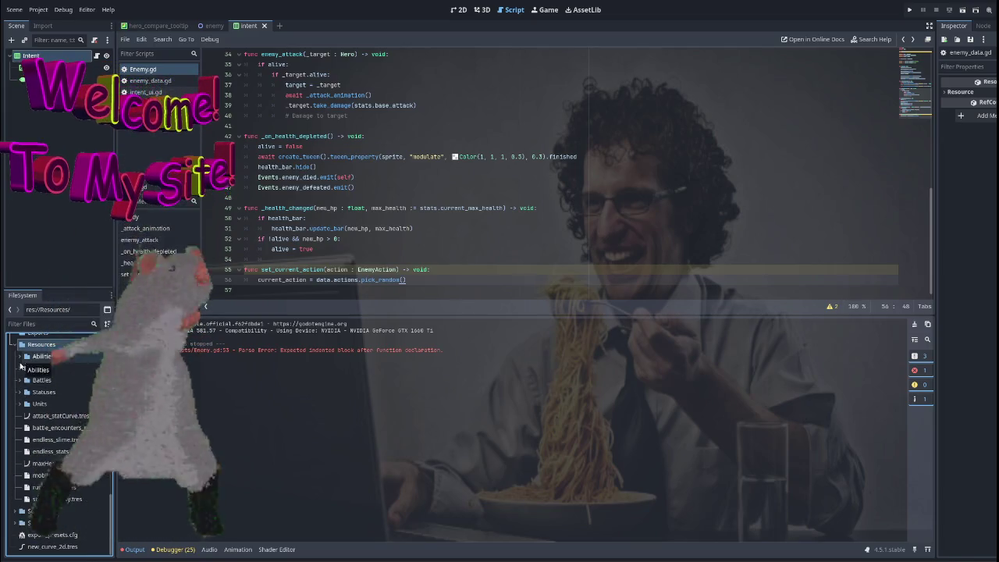
pyautogui.click(48, 427)
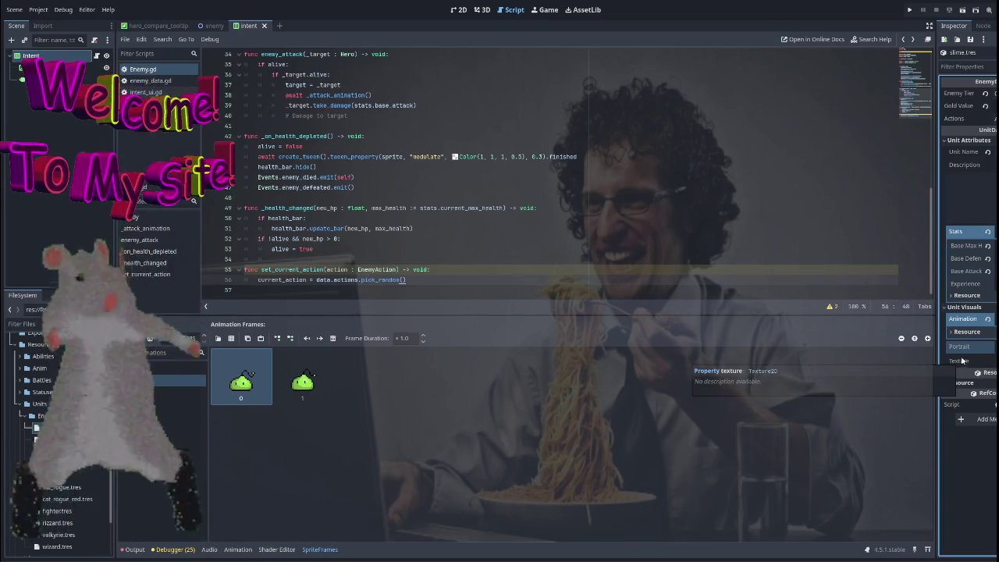
# Step: Add a new empty element to the slime's Actions list in the Inspector
pyautogui.click(961, 310)
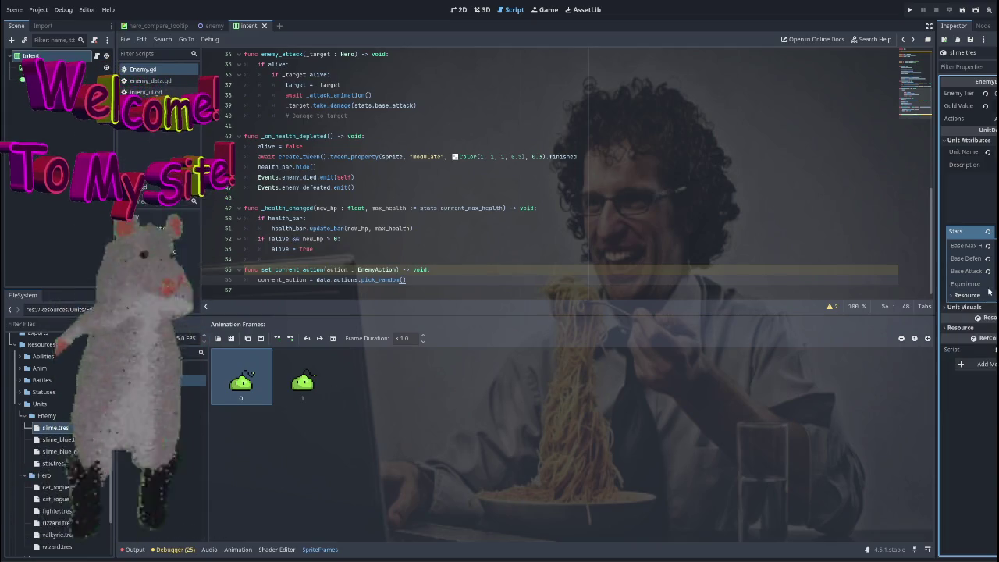
pyautogui.click(994, 188)
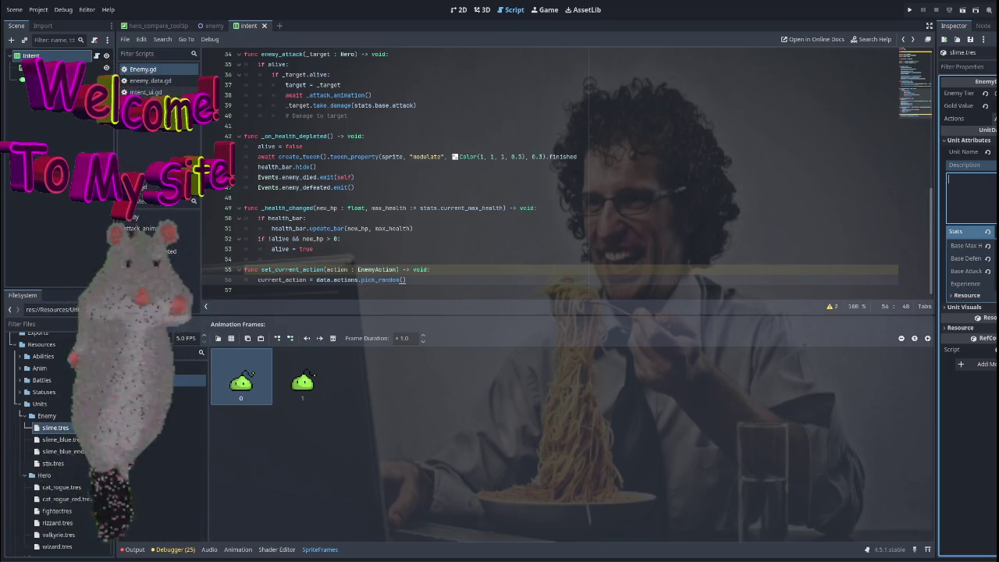
pyautogui.click(991, 118)
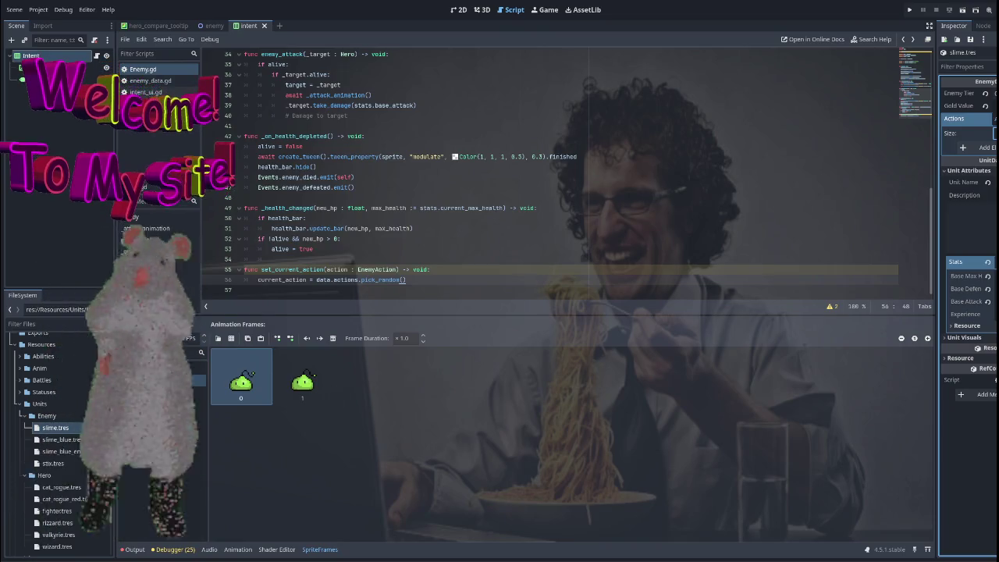
pyautogui.click(985, 149)
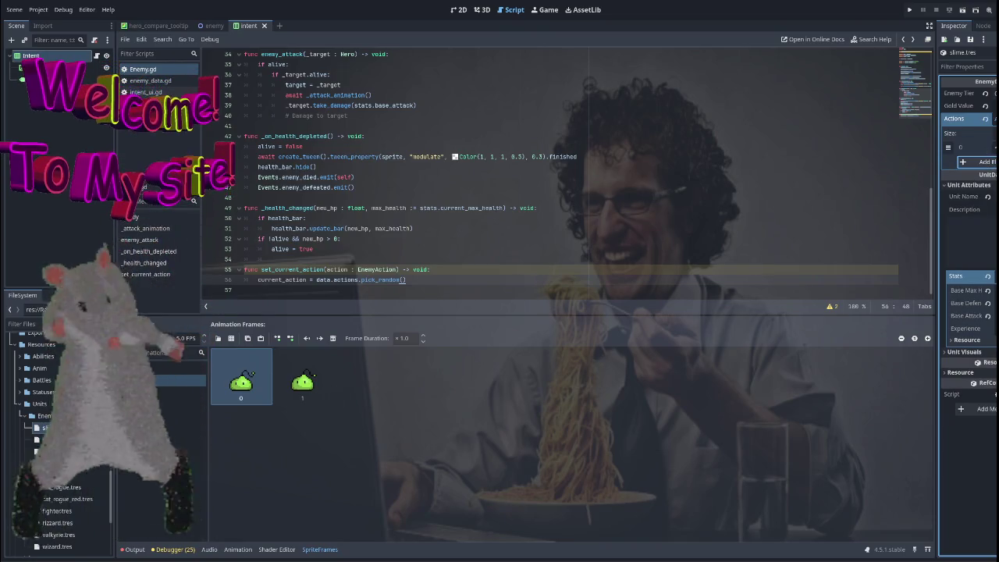
pyautogui.click(987, 148)
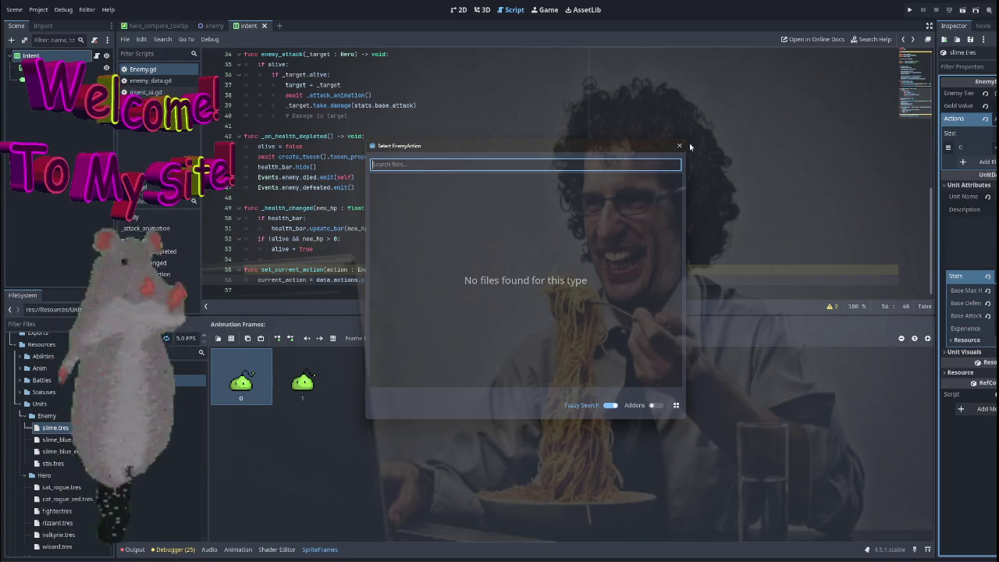
pyautogui.click(679, 145)
pyautogui.click(994, 147)
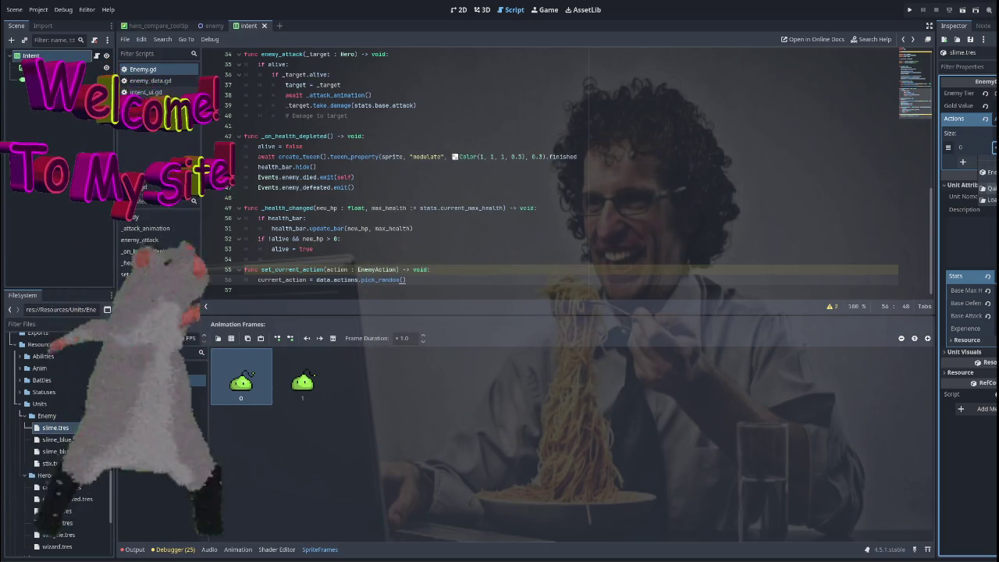
pyautogui.click(398, 430)
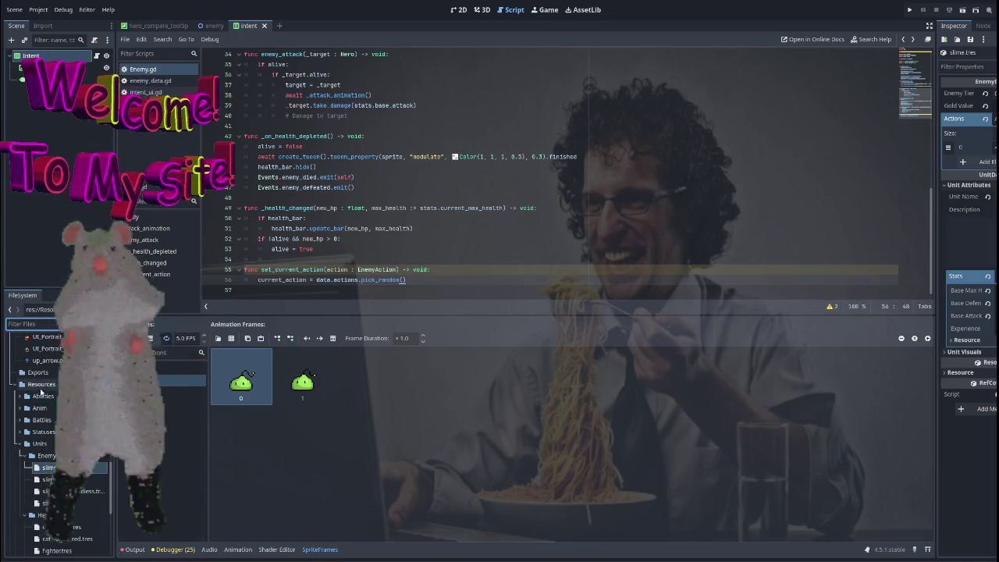
# Step: Create a new EnemyActions folder inside the Resources folder
pyautogui.rightClick(41, 384)
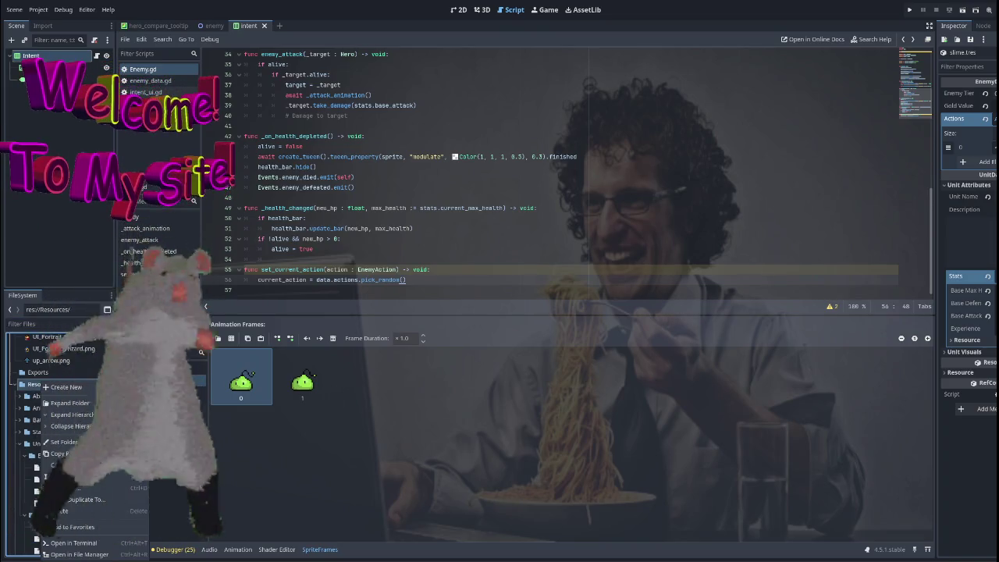
pyautogui.click(167, 387)
pyautogui.write('EnemyAction')
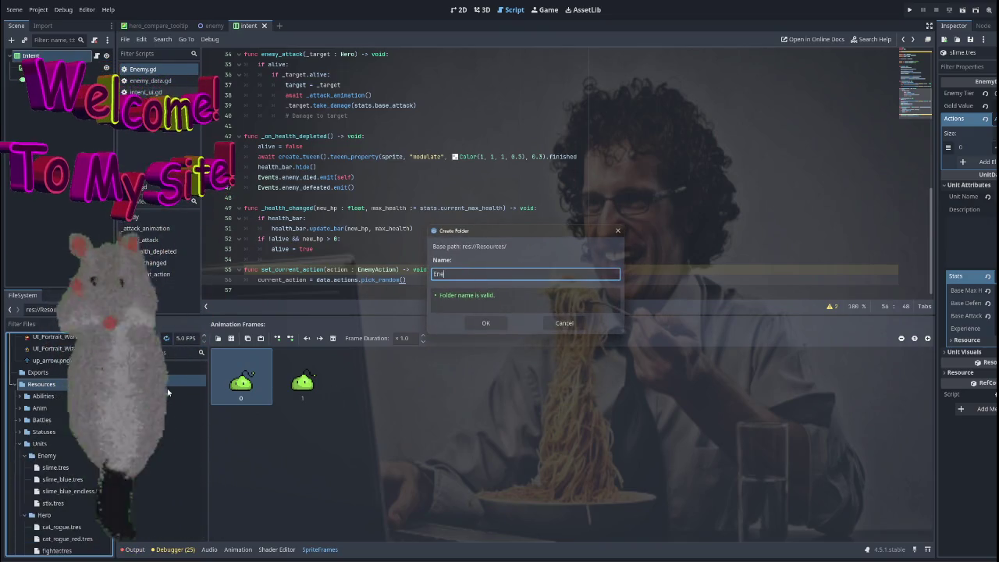
pyautogui.press('Return')
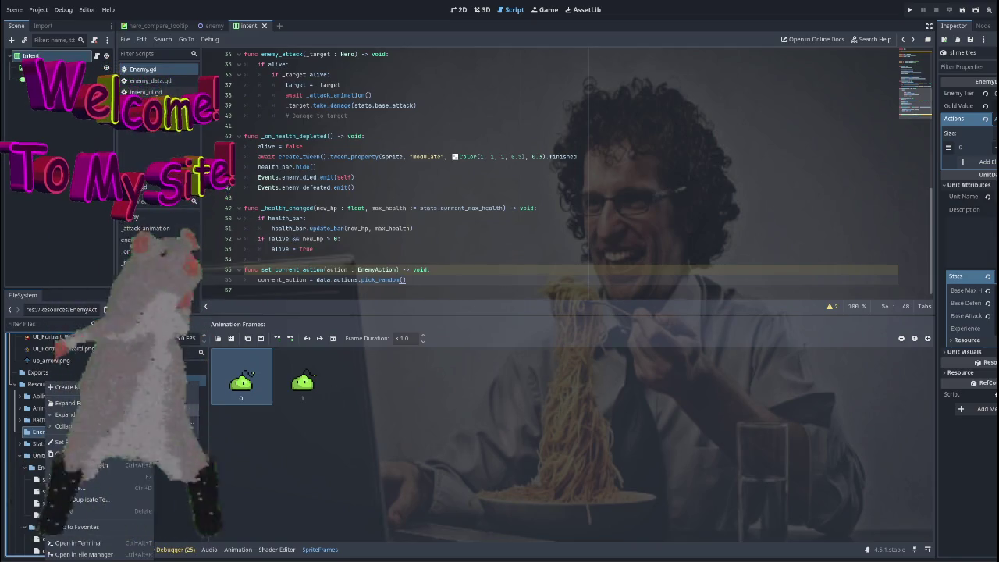
# Step: Create an EnemyAction resource and save it as basic_attack.tres in EnemyActions
pyautogui.click(167, 422)
pyautogui.write('Enemy')
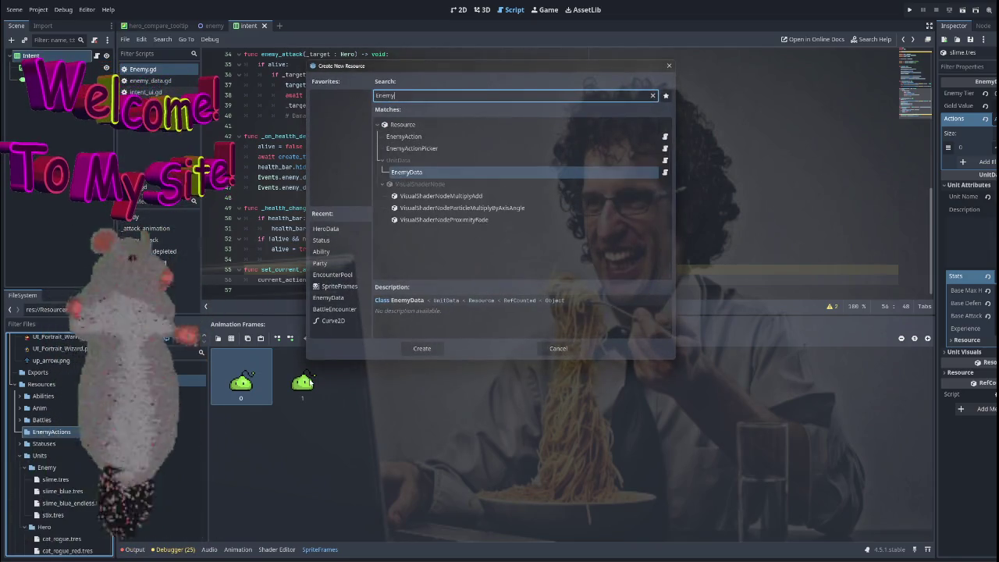
pyautogui.write('action')
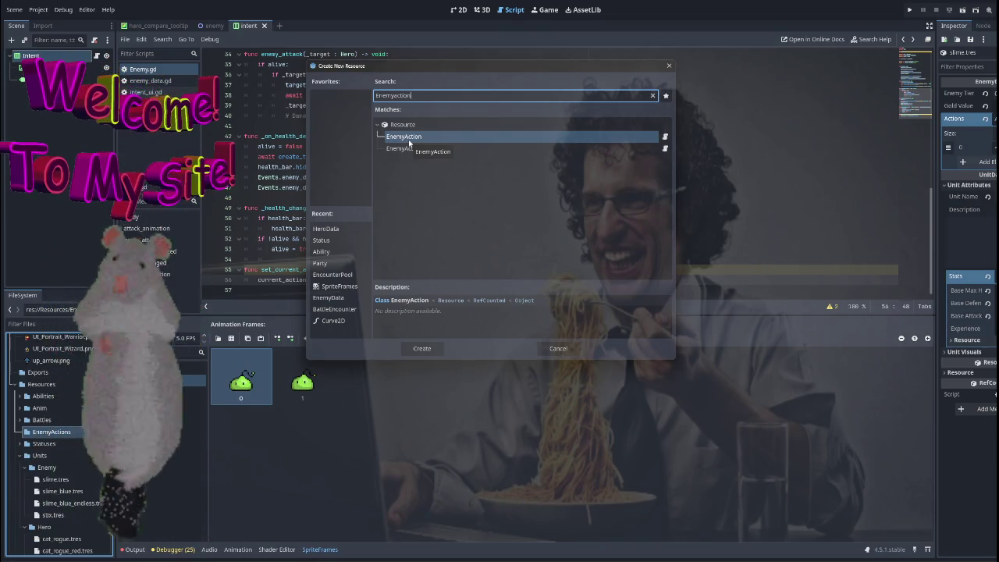
pyautogui.doubleClick(409, 139)
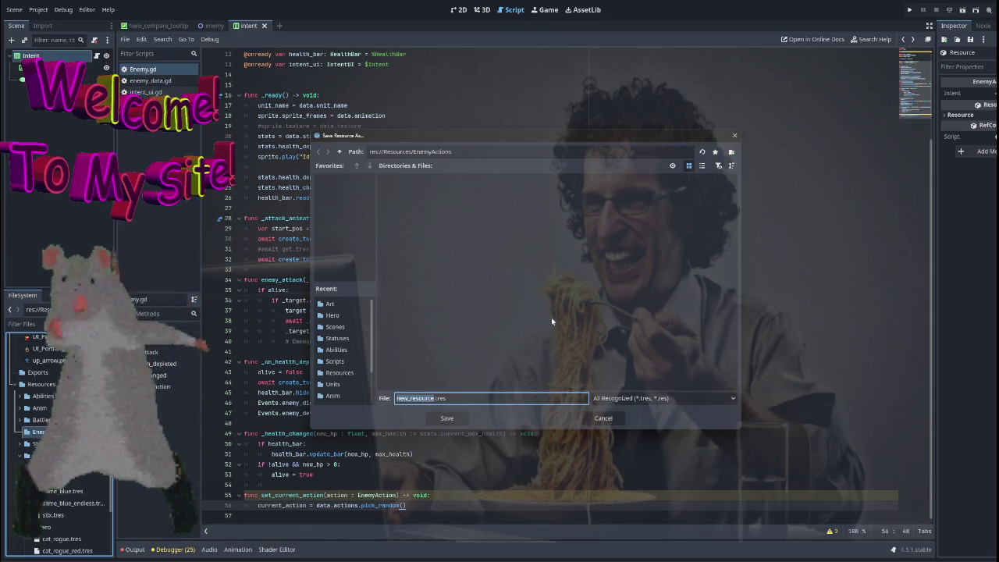
pyautogui.write('basic_attack')
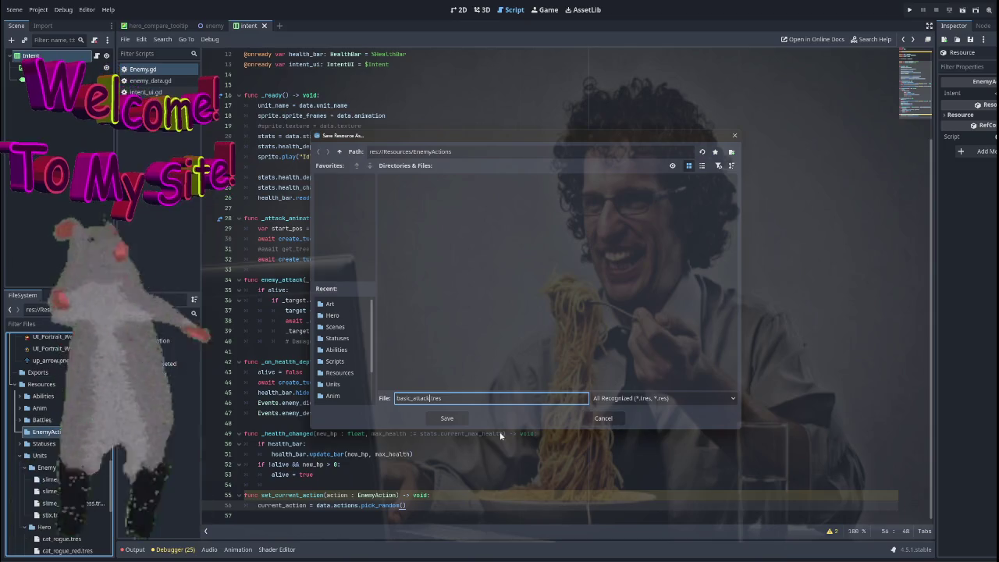
pyautogui.click(453, 420)
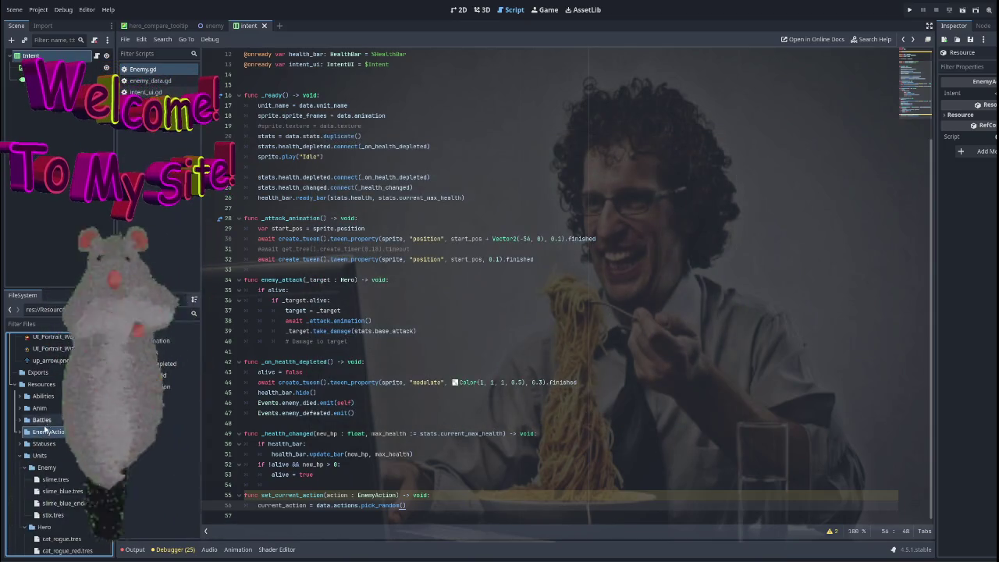
# Step: Inspect basic_attack.tres and expand its Intent property to show Number and Icon
pyautogui.click(47, 443)
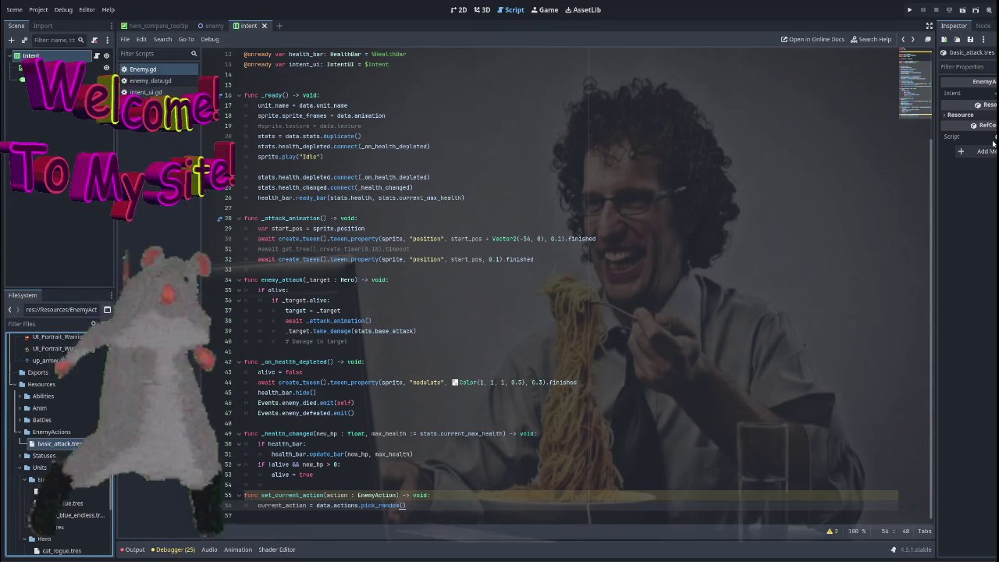
pyautogui.click(952, 116)
pyautogui.click(953, 115)
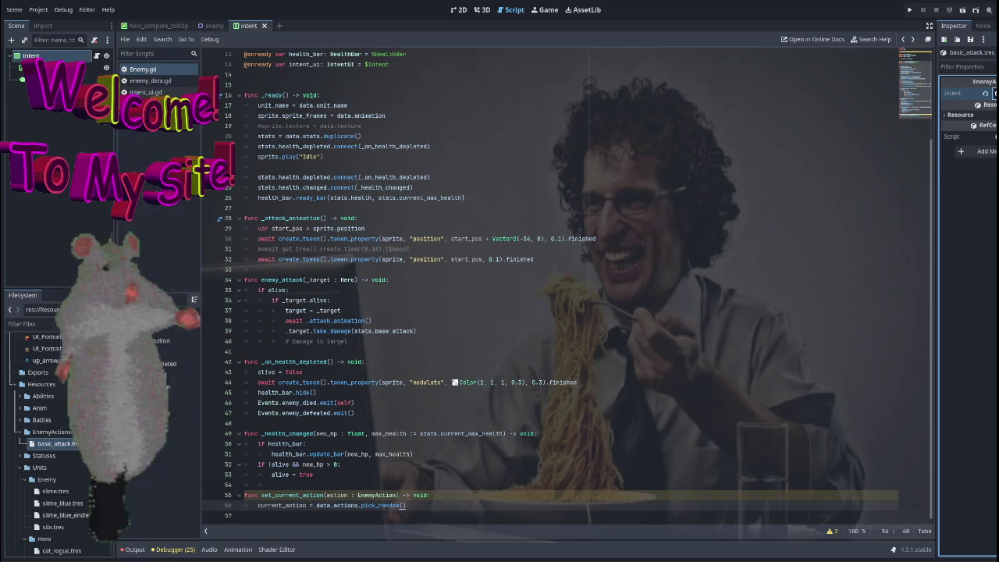
pyautogui.click(993, 93)
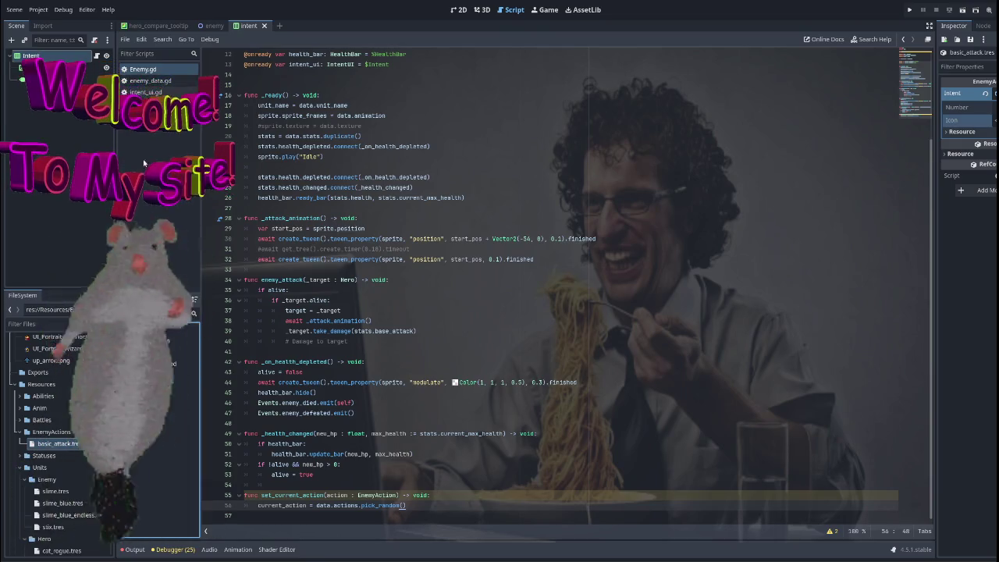
# Step: Open enemy_action.gd and add an execute_action() -> void function containing pass
pyautogui.write('ac')
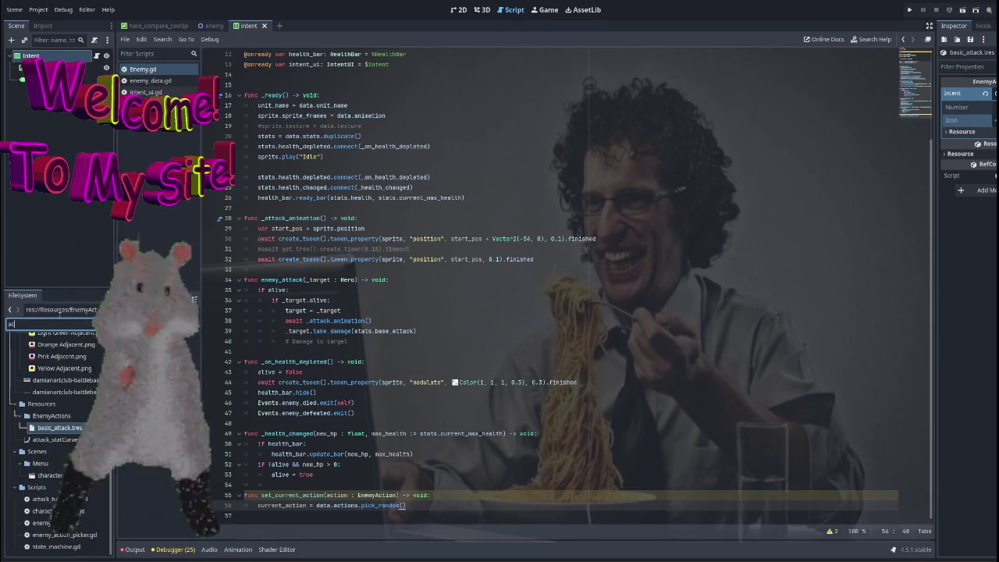
pyautogui.write('tion')
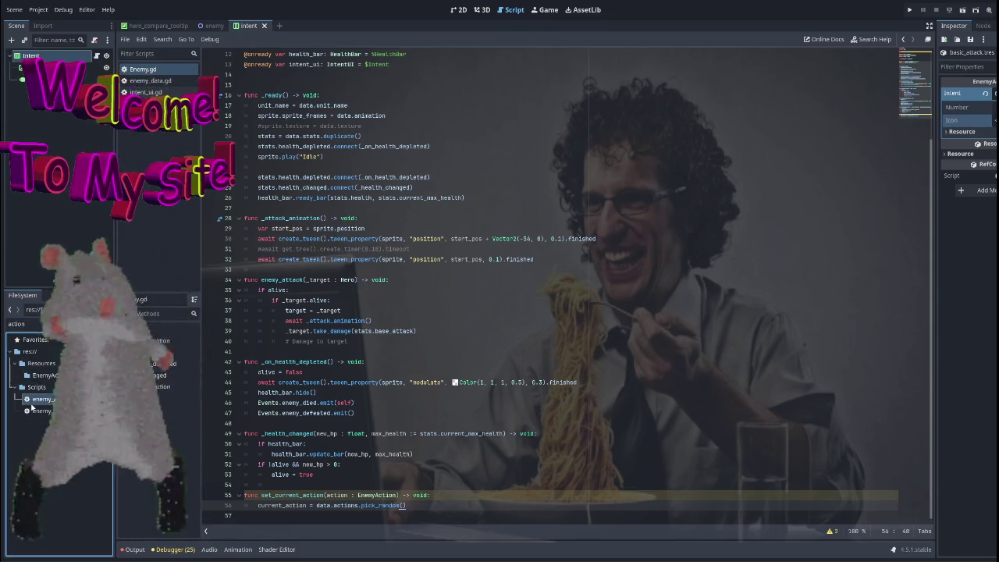
pyautogui.doubleClick(31, 399)
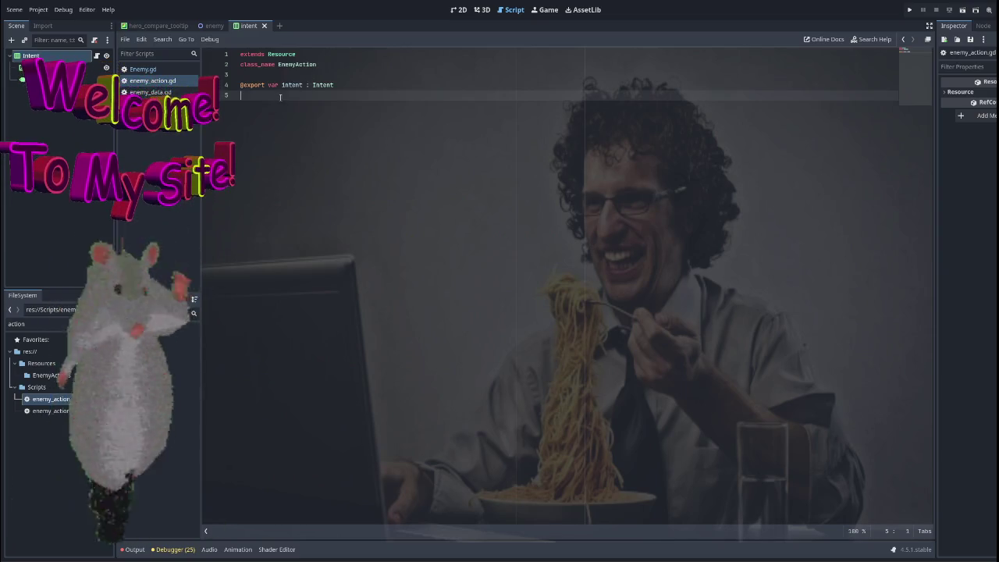
pyautogui.press('Return')
pyautogui.press('Return')
pyautogui.write('func')
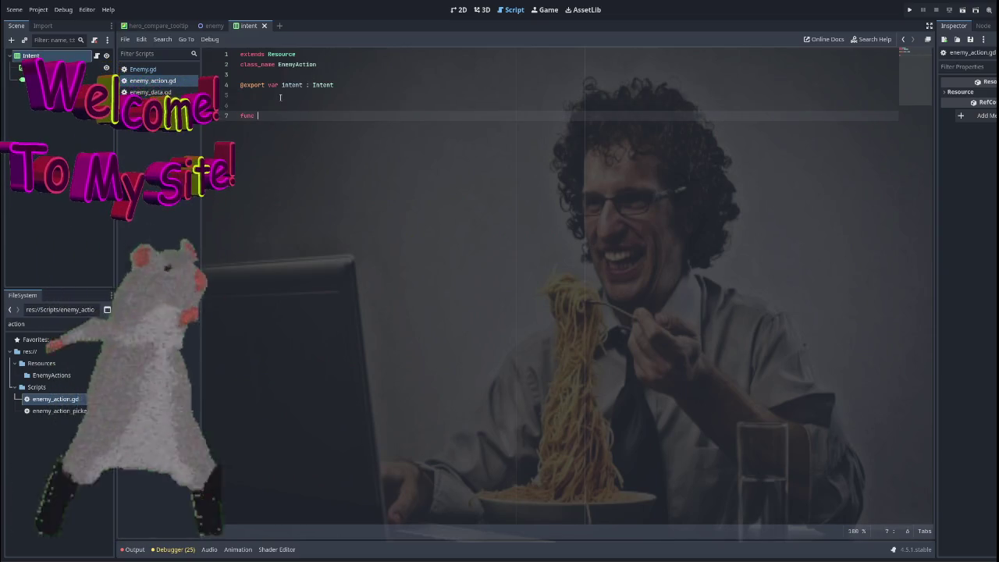
pyautogui.write('exe')
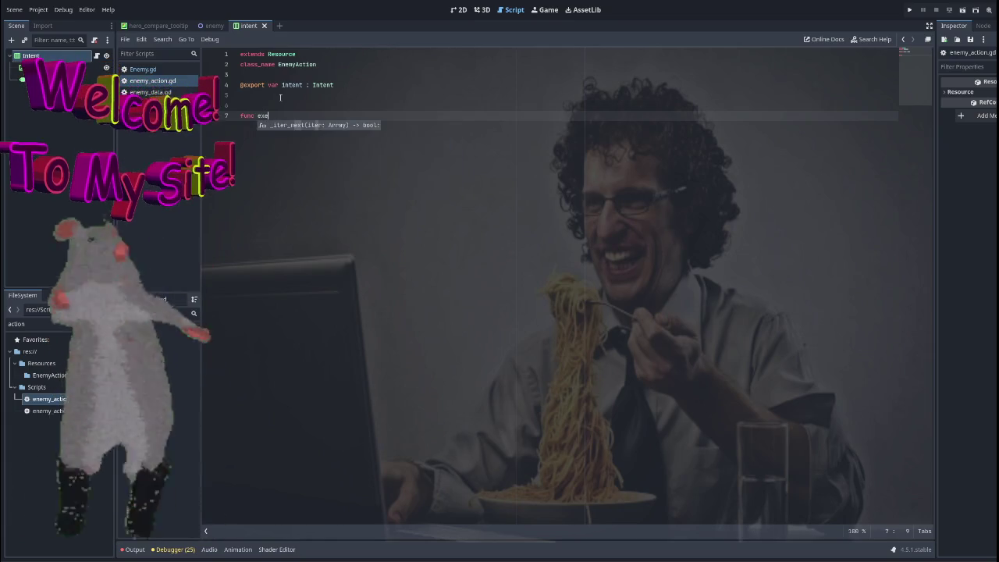
pyautogui.write('cute_action() ')
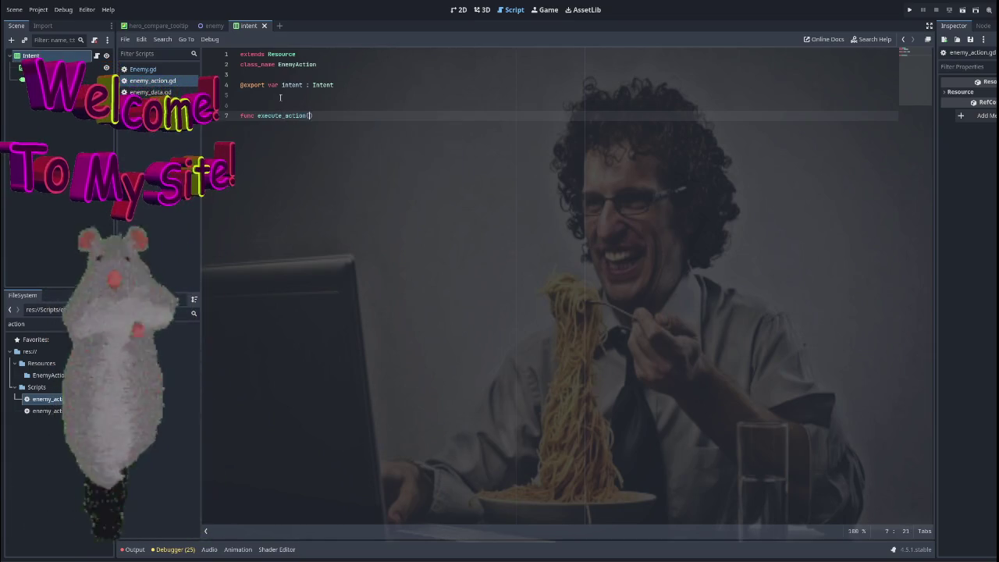
pyautogui.write('-> void:')
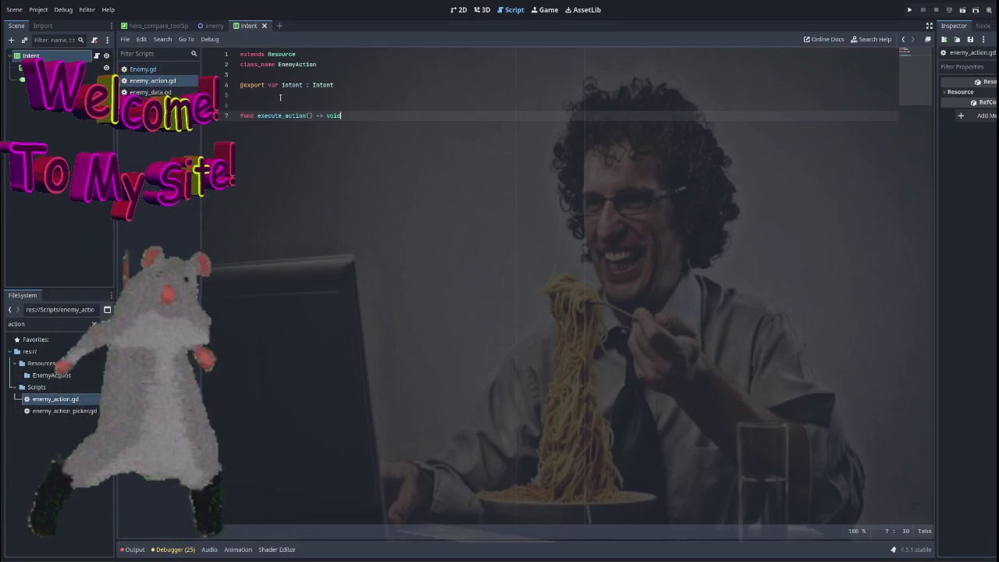
pyautogui.press('Return')
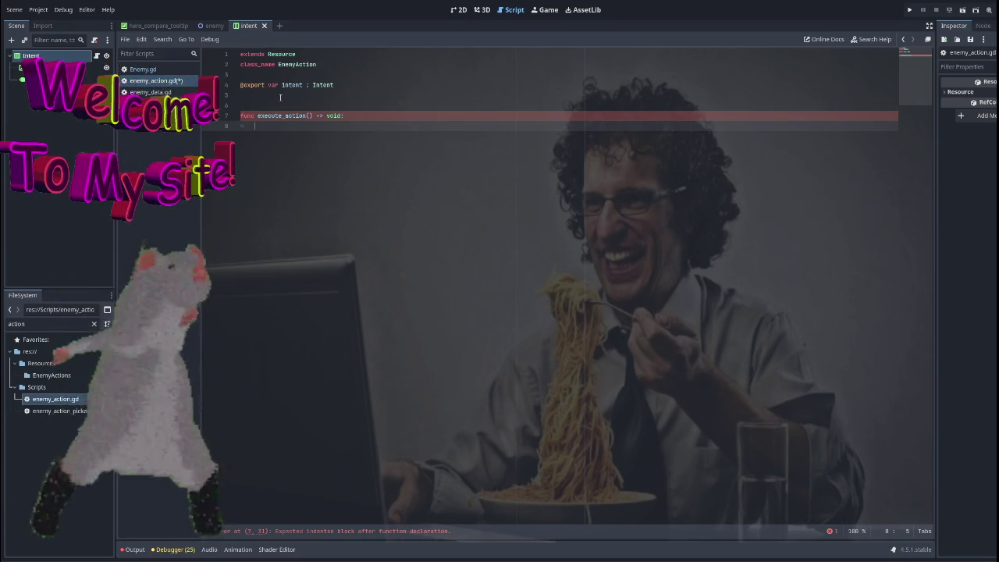
pyautogui.write('pass')
# Step: Declare var enemy : Enemy below the intent export and delete the stray partial line
pyautogui.click(313, 94)
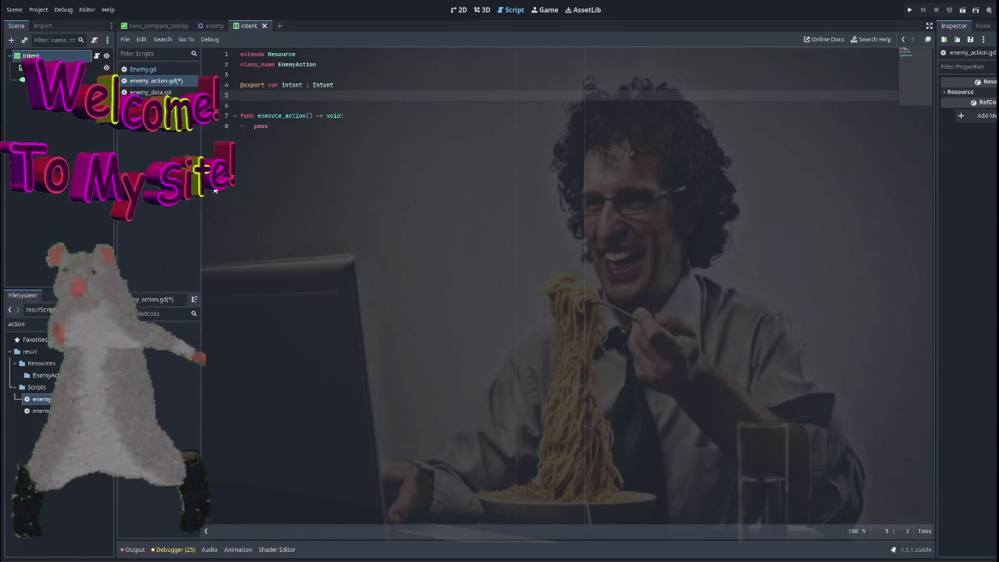
pyautogui.press('Up')
pyautogui.press('Up')
pyautogui.press('Up')
pyautogui.press('End')
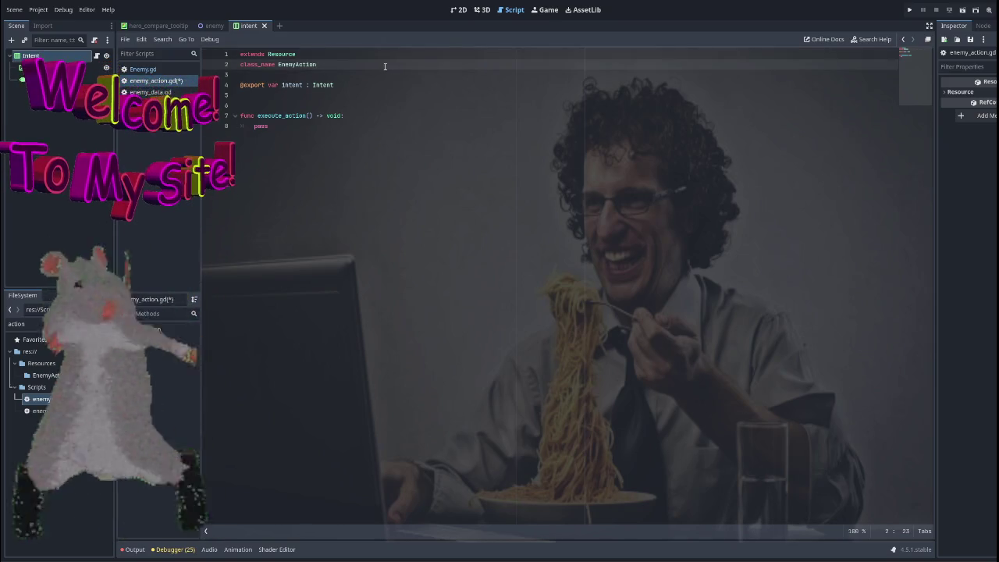
pyautogui.click(342, 85)
pyautogui.press('Return')
pyautogui.press('Return')
pyautogui.write('var enemy')
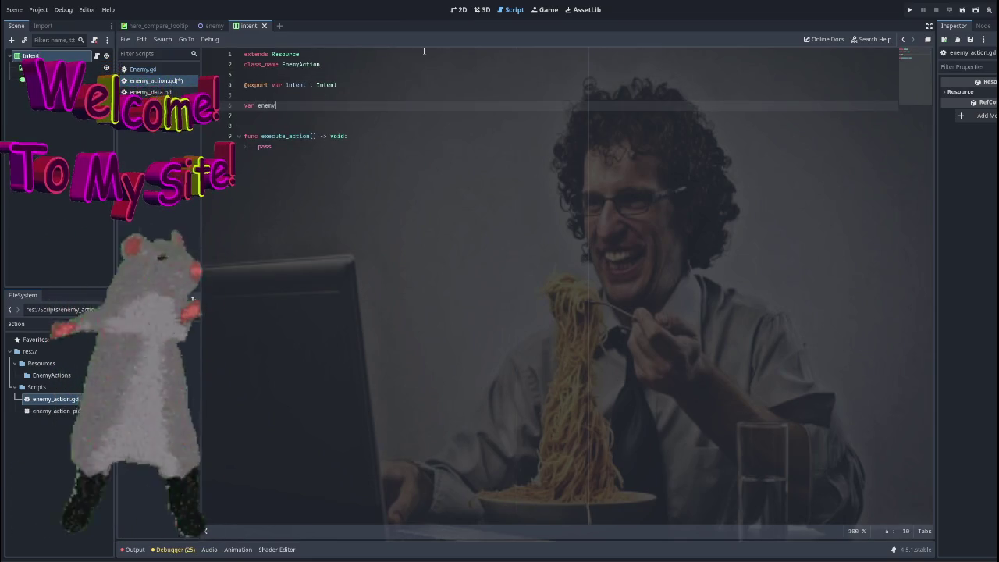
pyautogui.write(' : Ene')
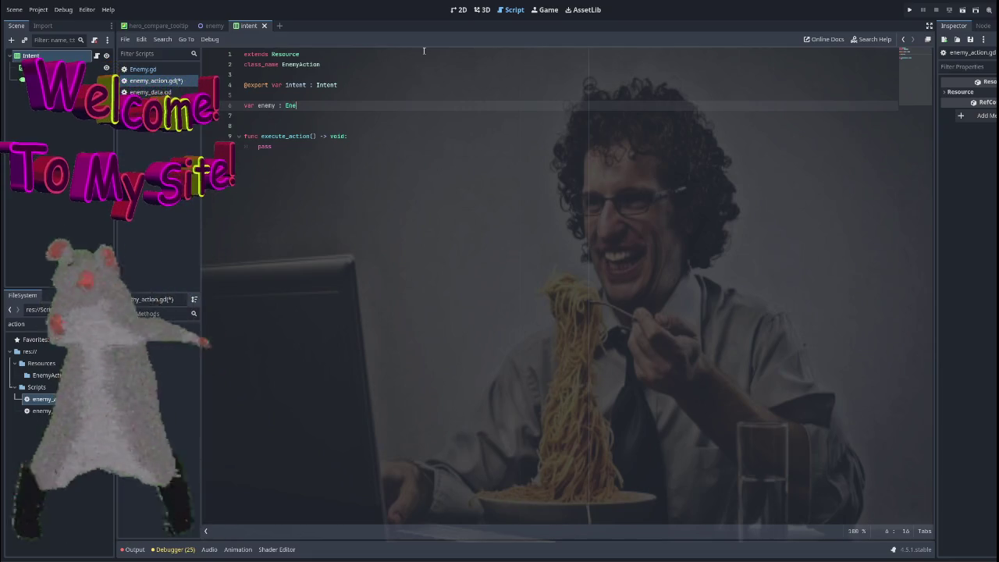
pyautogui.write('m')
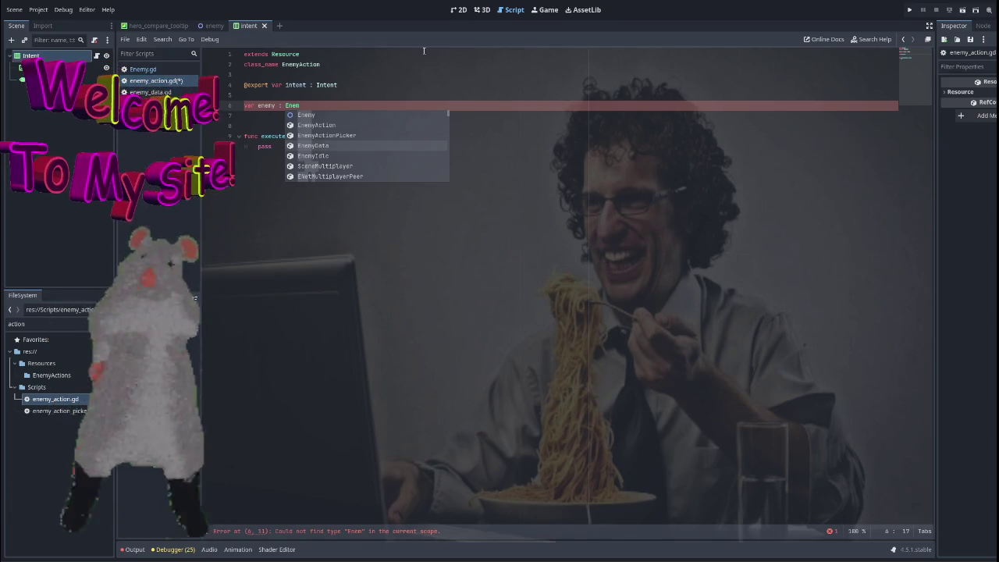
pyautogui.press('Return')
pyautogui.press('Return')
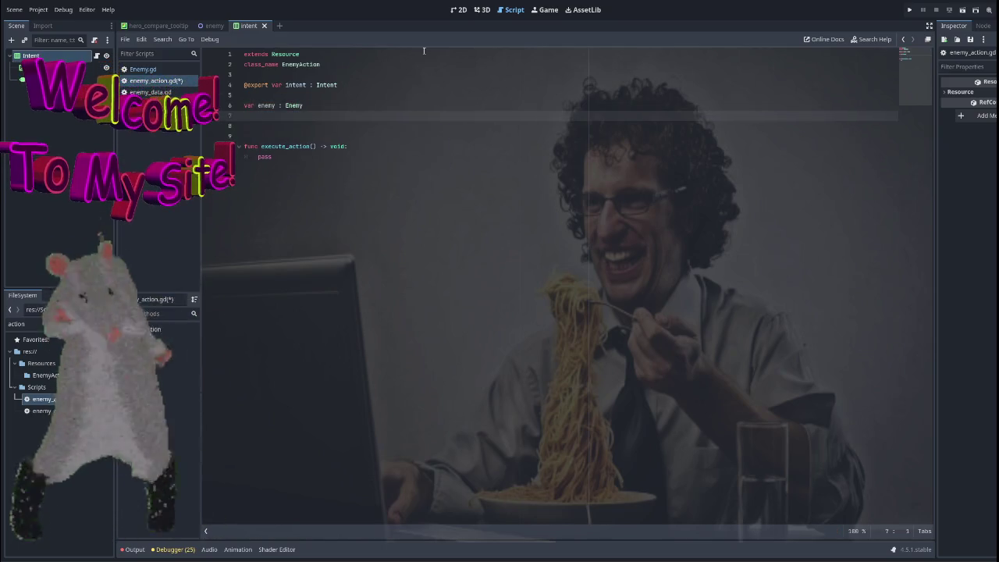
pyautogui.write('vasr')
pyautogui.press('BackSpace')
pyautogui.press('BackSpace')
pyautogui.press('BackSpace')
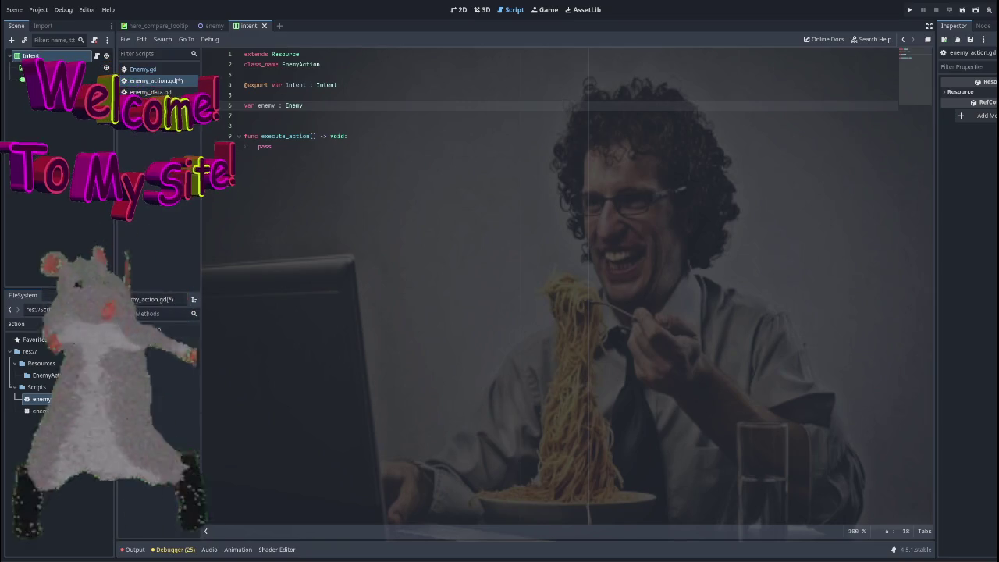
# Step: Add a current_action.execute_action() call below the pick_random() line in Enemy.gd
pyautogui.click(155, 72)
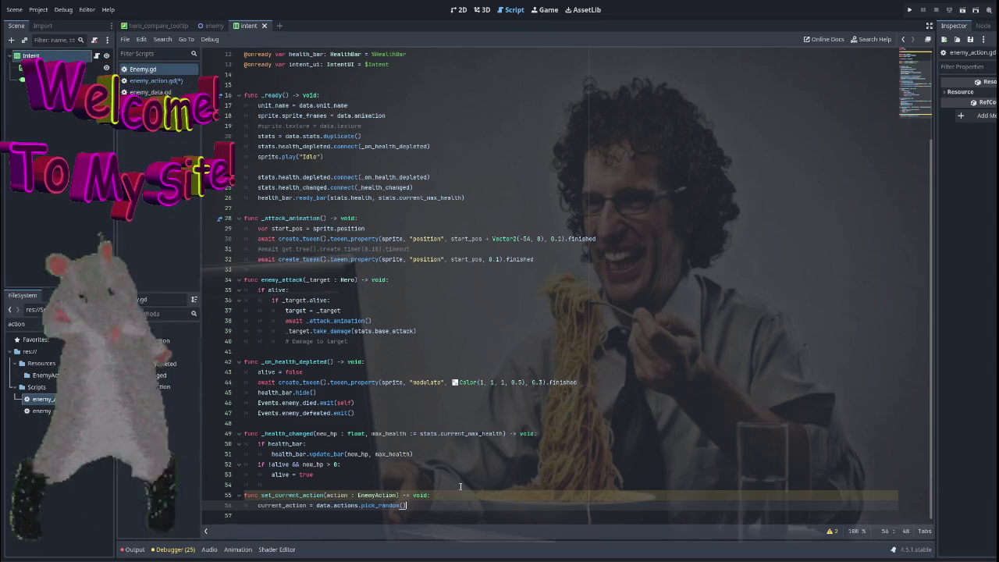
pyautogui.press('Return')
pyautogui.write('current')
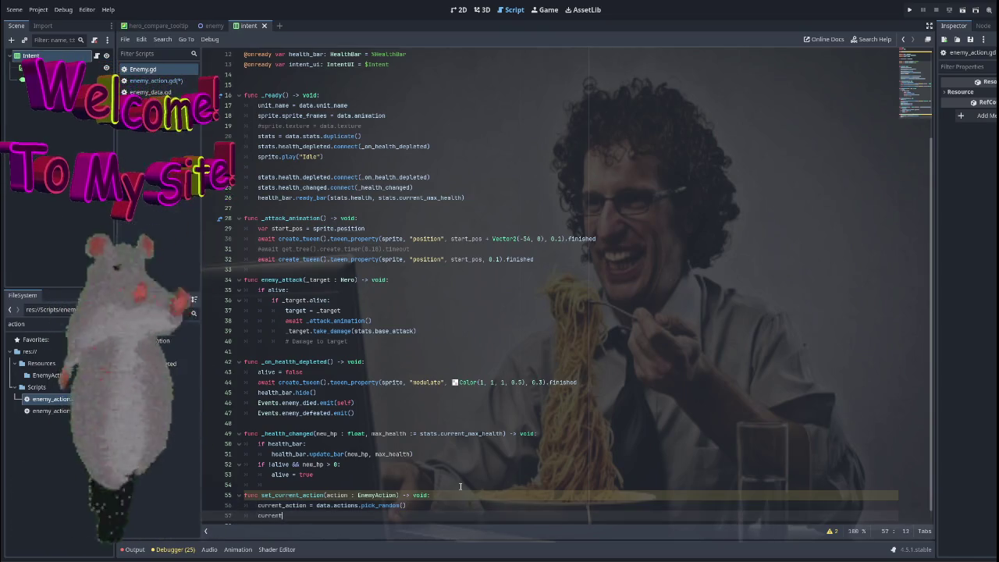
pyautogui.write('_action.exe')
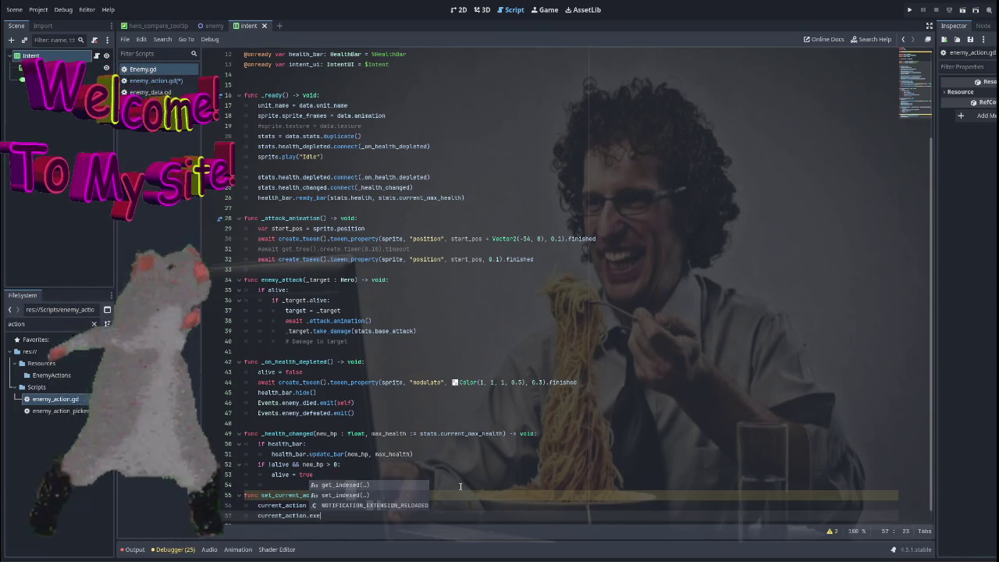
pyautogui.press('BackSpace')
pyautogui.press('BackSpace')
pyautogui.press('BackSpace')
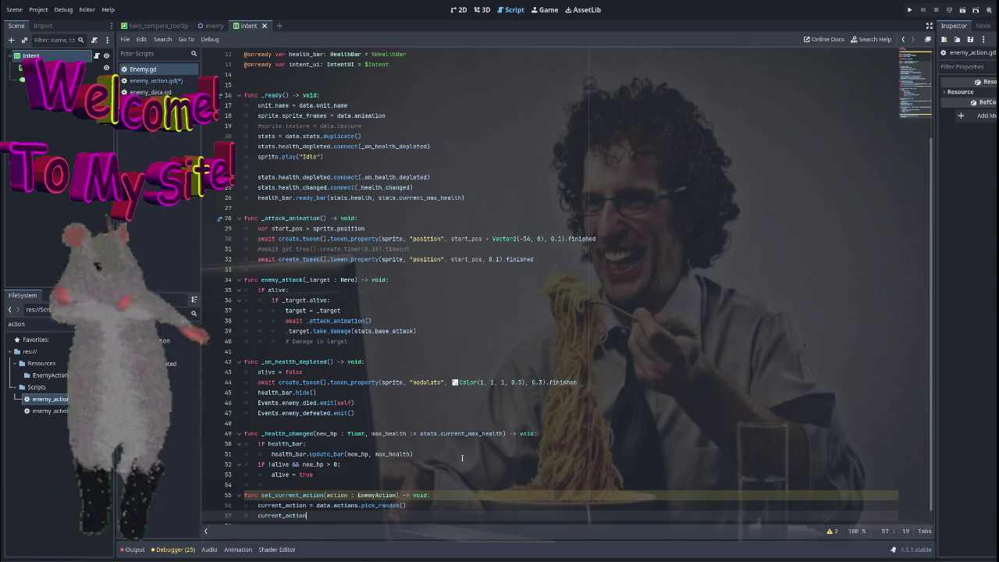
pyautogui.click(152, 80)
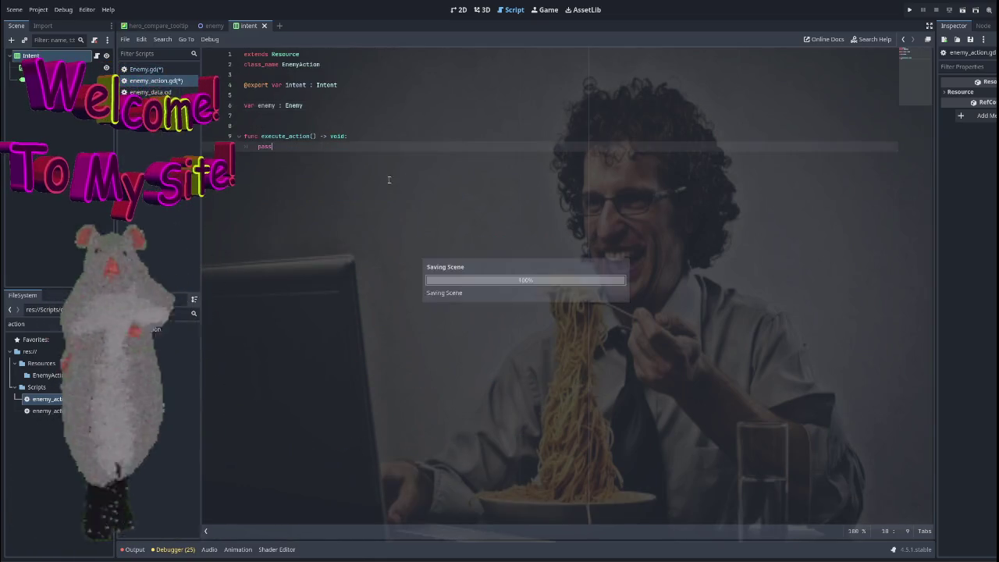
pyautogui.click(154, 70)
pyautogui.click(329, 516)
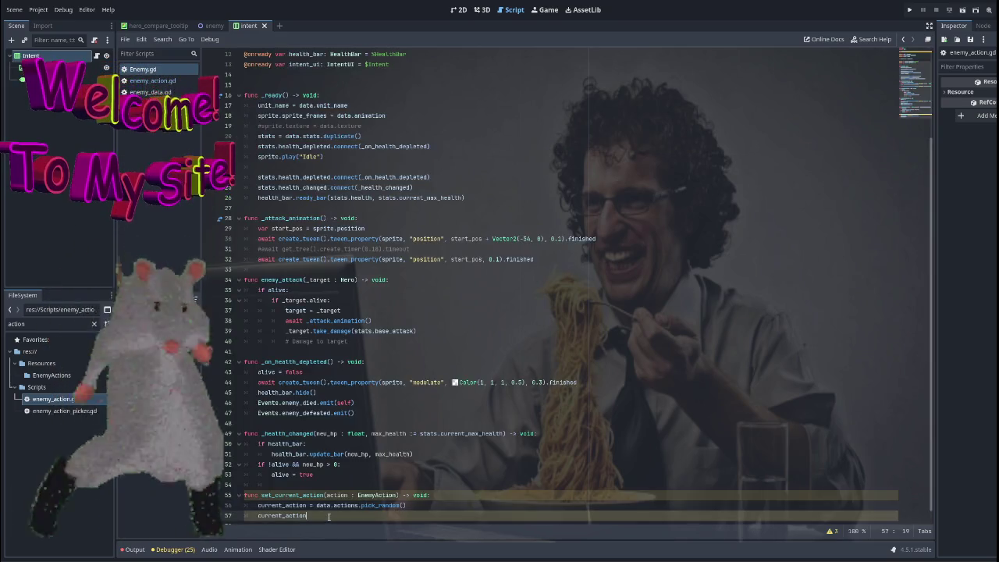
pyautogui.write('.ex')
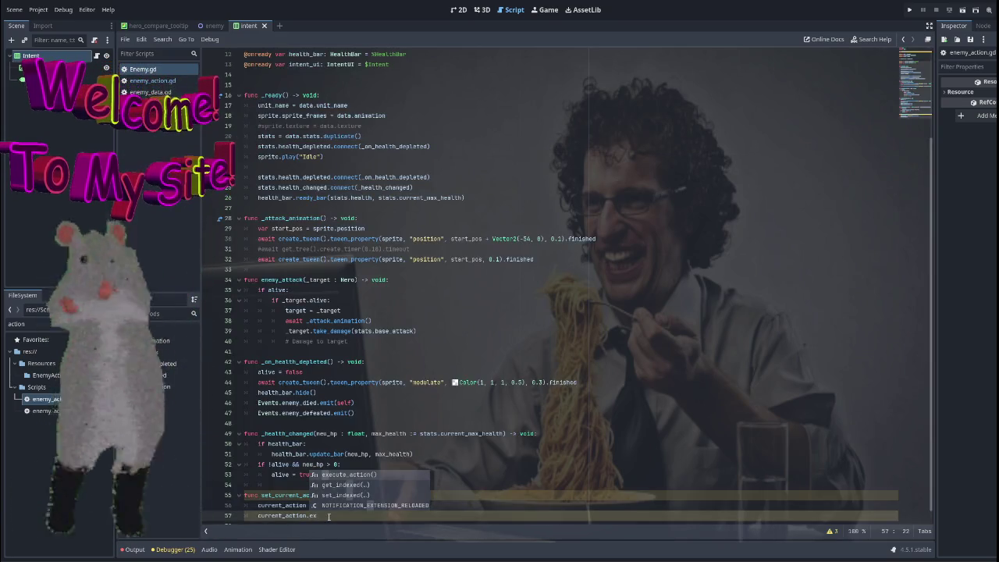
pyautogui.click(366, 474)
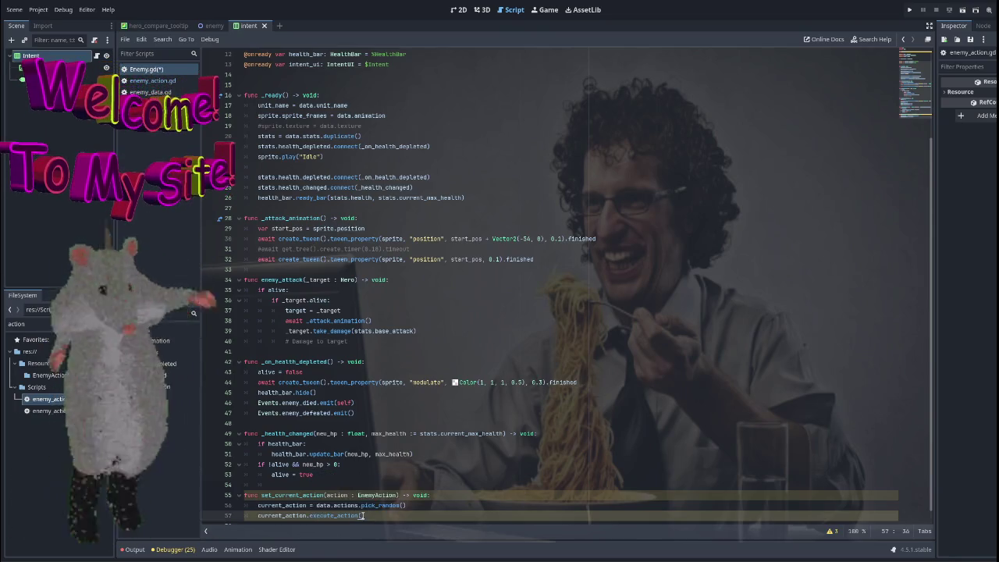
pyautogui.click(156, 80)
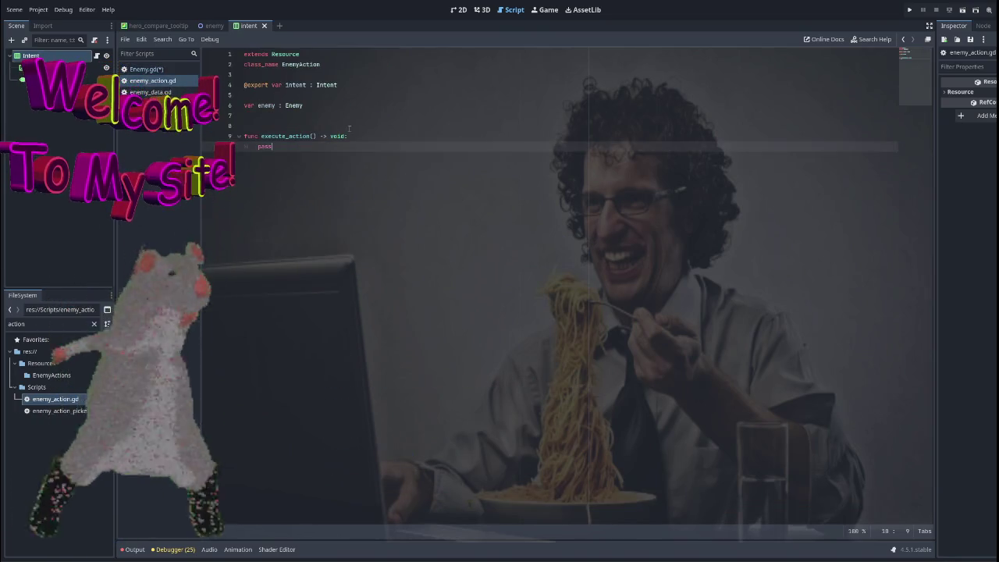
# Step: Give execute_action a targets : Array[Node2D] parameter, then check Enemy.gd's argument error
pyautogui.click(313, 136)
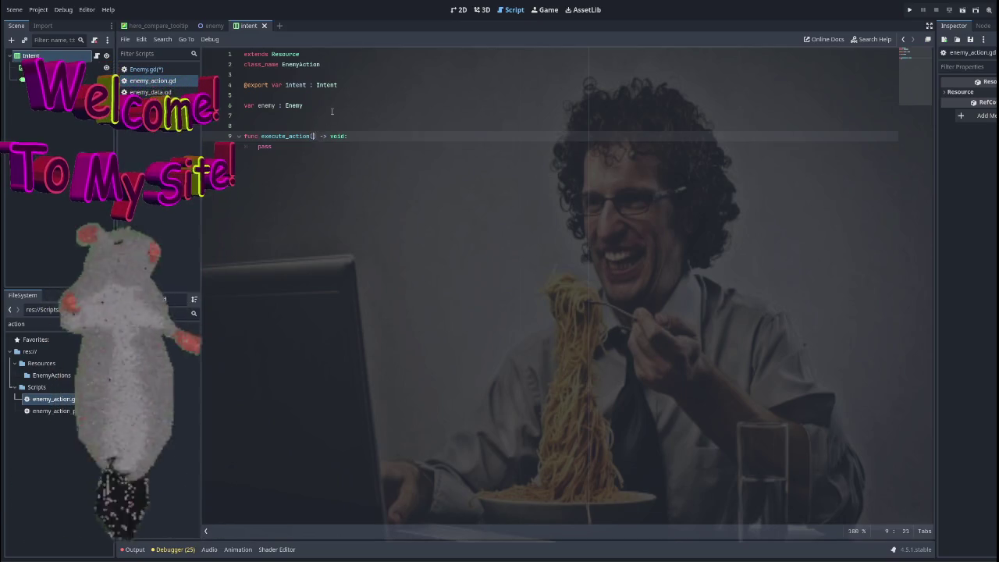
pyautogui.write('t')
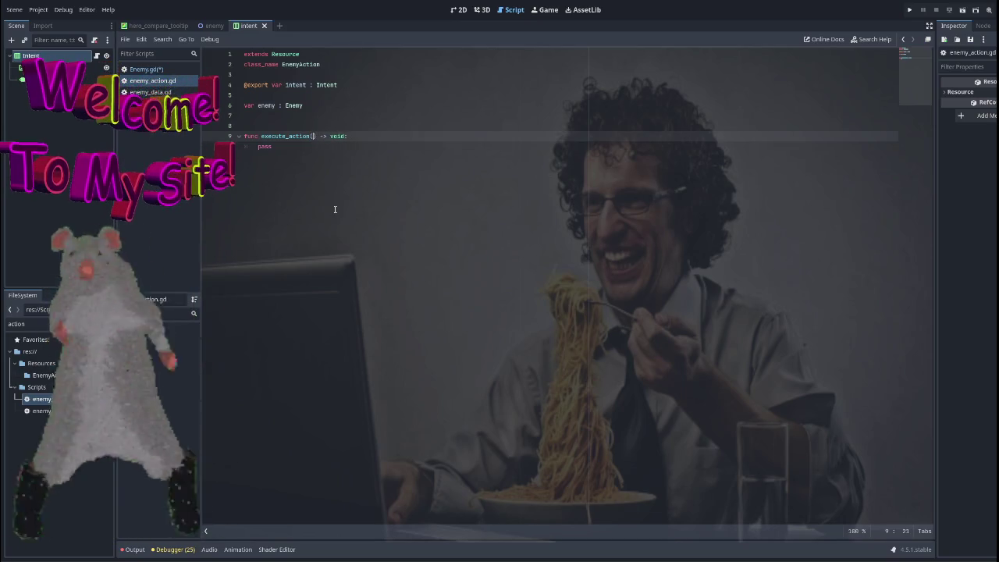
pyautogui.write('arget')
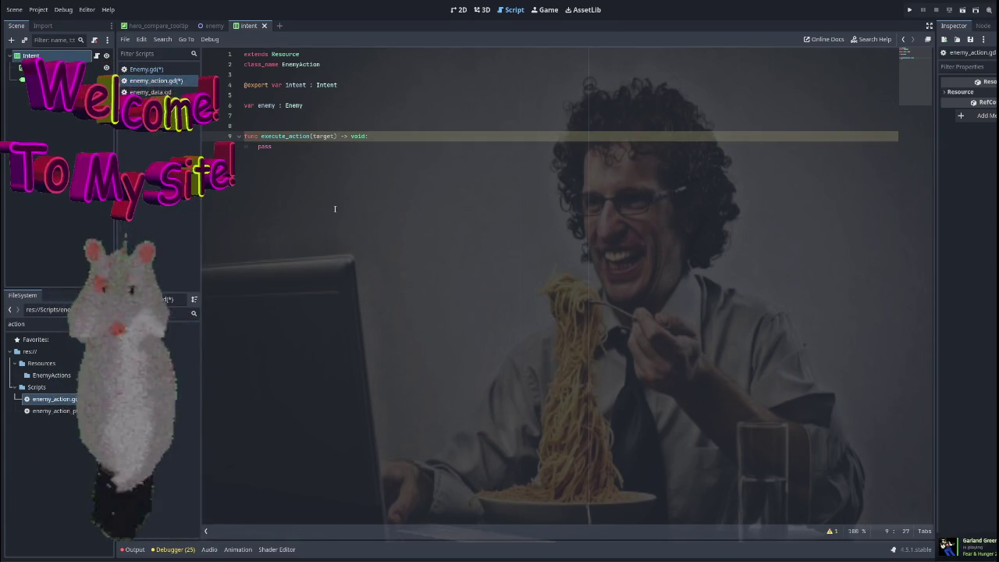
pyautogui.write('Array[')
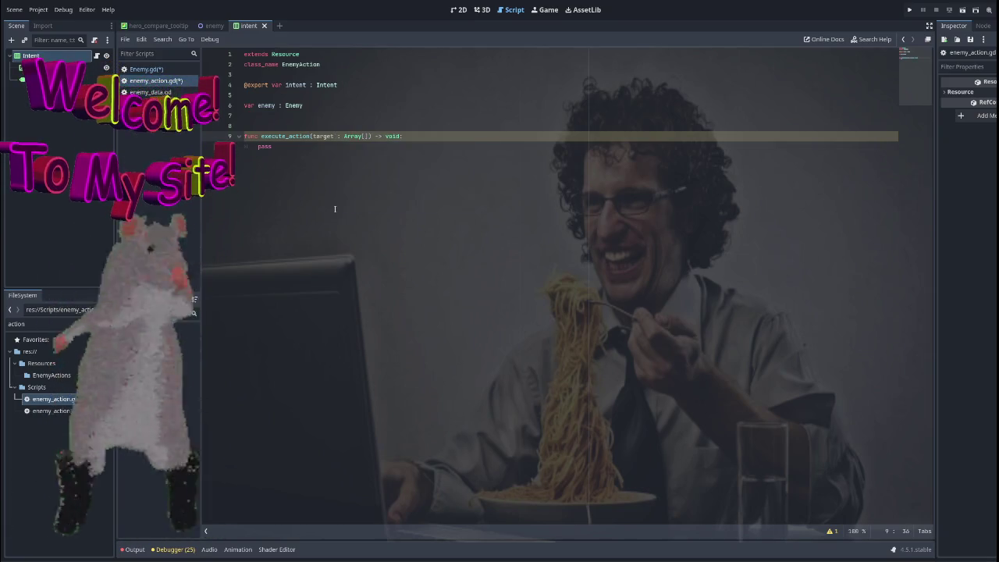
pyautogui.write('Node2D')
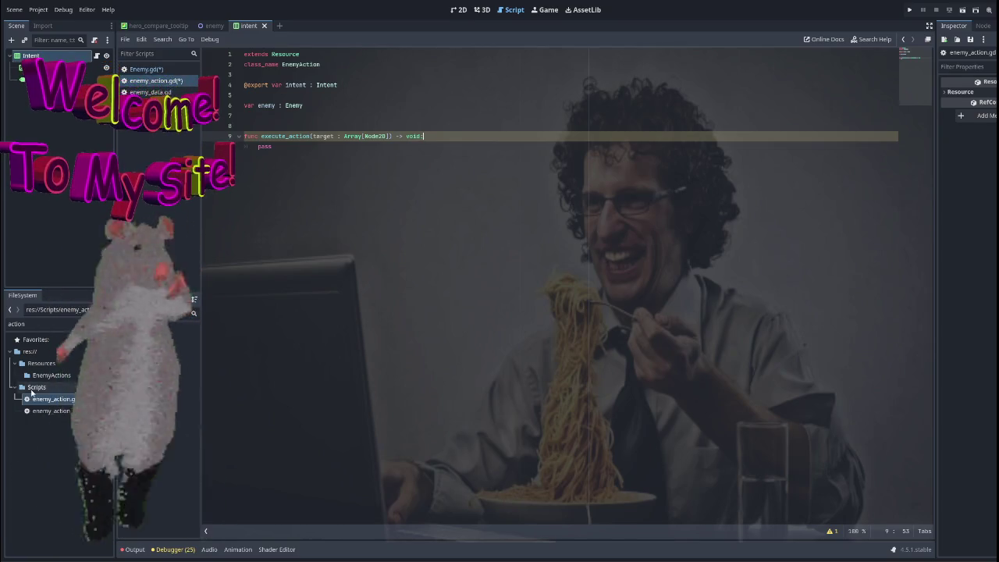
pyautogui.click(306, 143)
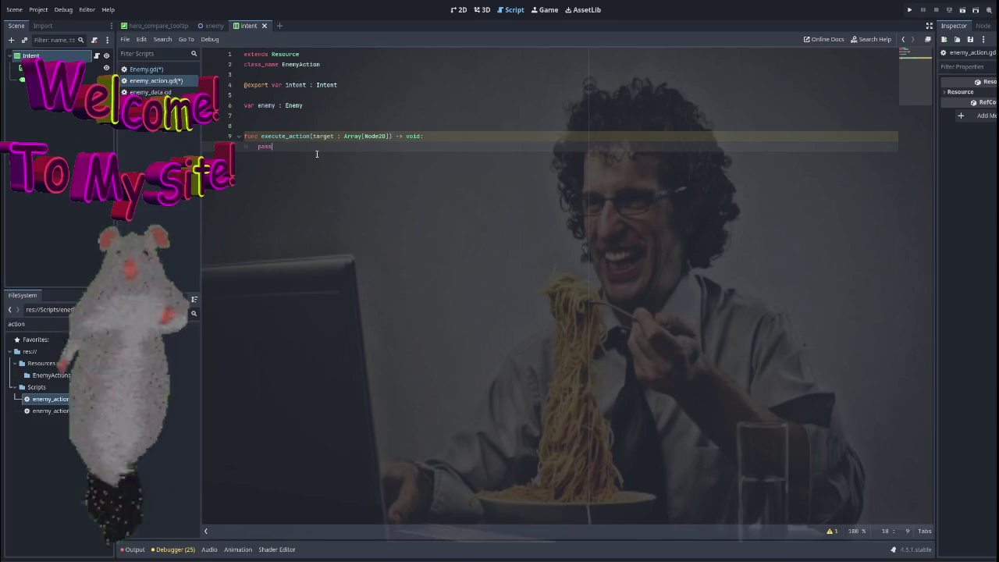
pyautogui.click(333, 136)
pyautogui.write('s')
pyautogui.press('Down')
pyautogui.press('Down')
pyautogui.click(173, 71)
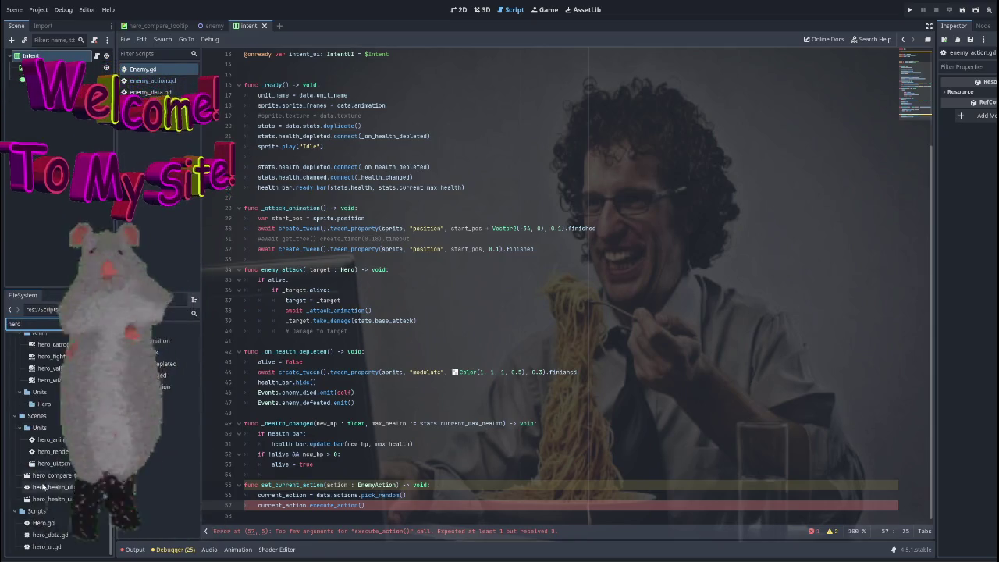
# Step: Review Hero.gd's _execute_ability function, its data.ability guard and Target.SELF case
pyautogui.doubleClick(45, 522)
pyautogui.scroll(-10, 417, 413)
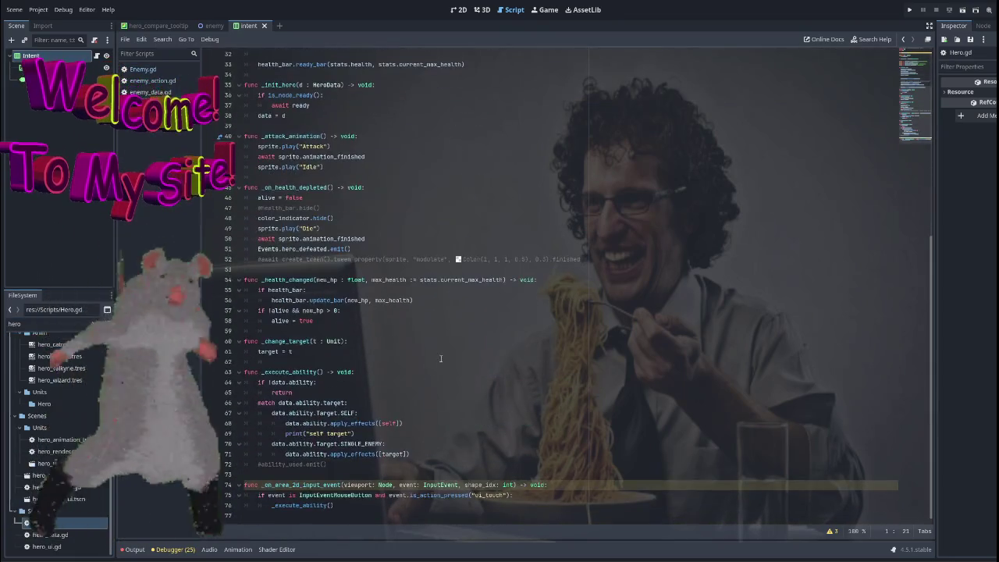
pyautogui.click(291, 371)
pyautogui.click(314, 382)
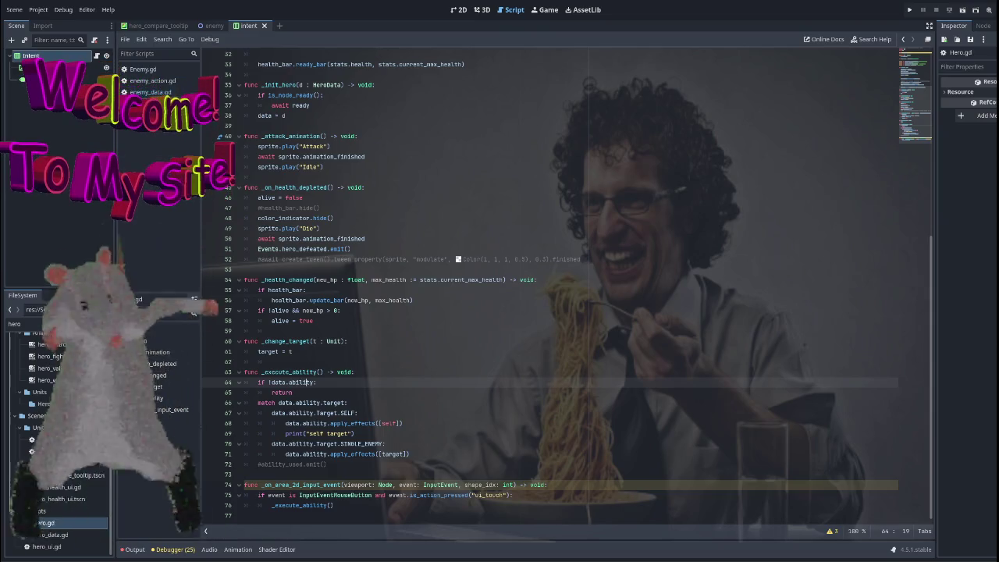
pyautogui.doubleClick(309, 506)
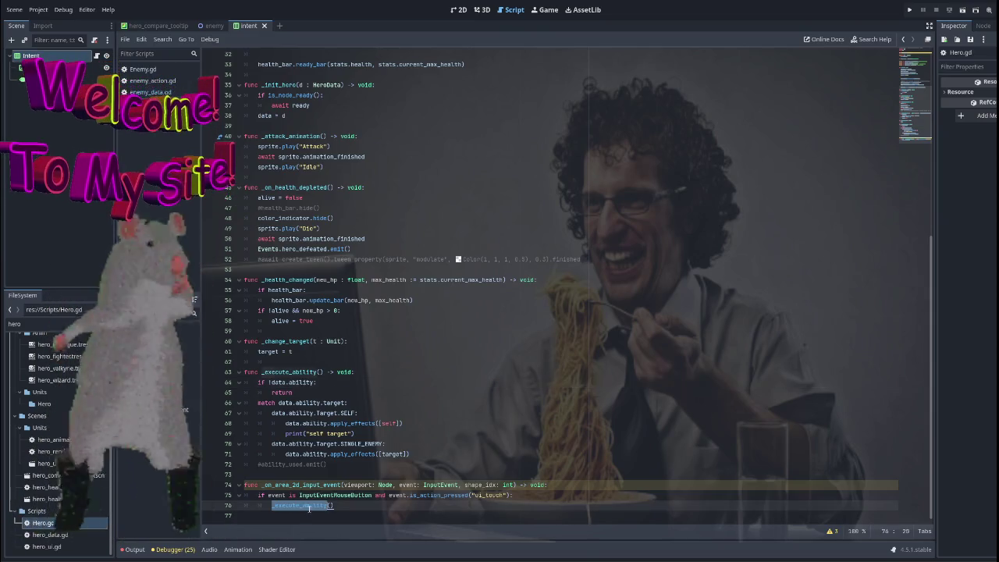
pyautogui.click(386, 413)
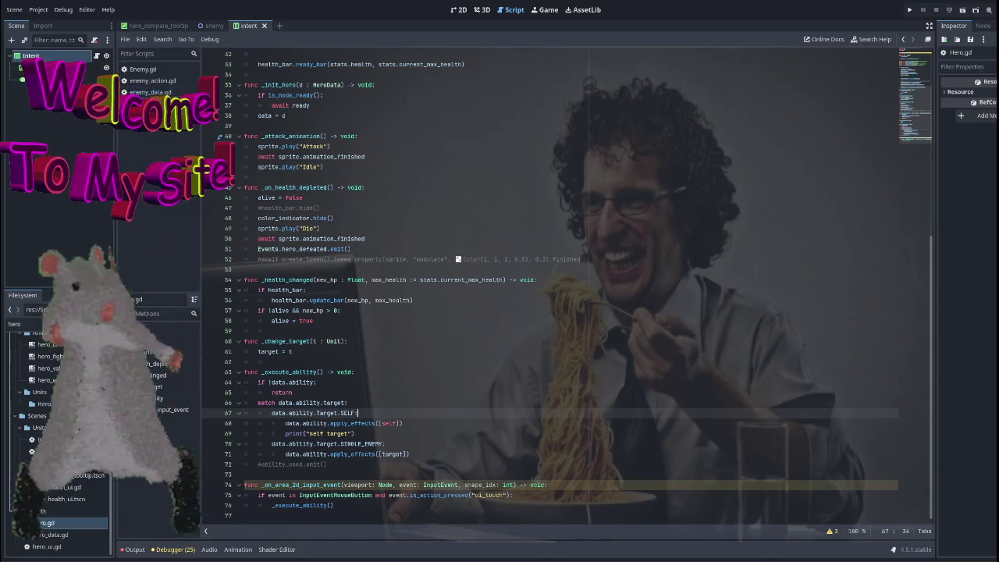
# Step: Move through the Intent and enemy_data.gd scripts back to enemy_action.gd
pyautogui.click(147, 123)
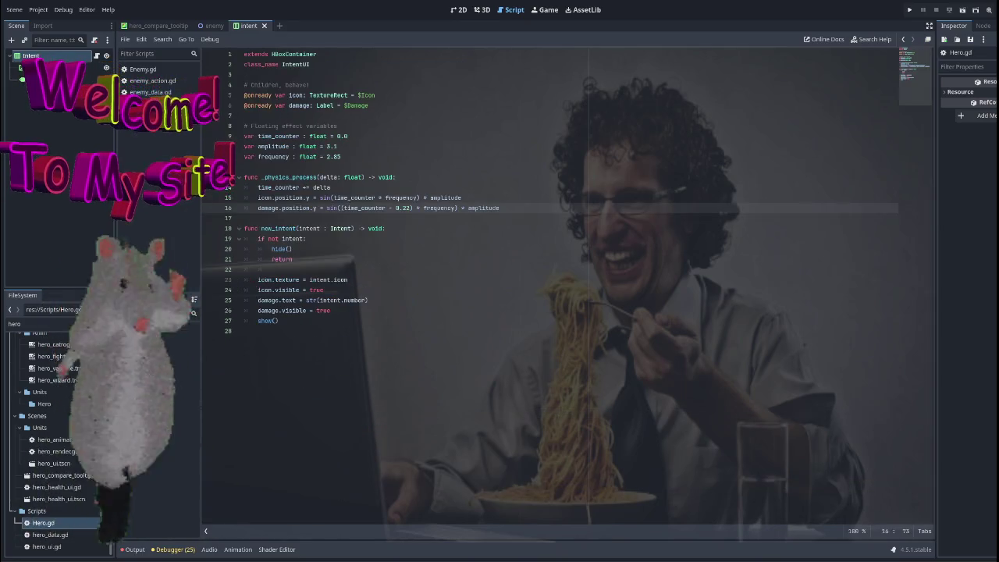
pyautogui.click(144, 91)
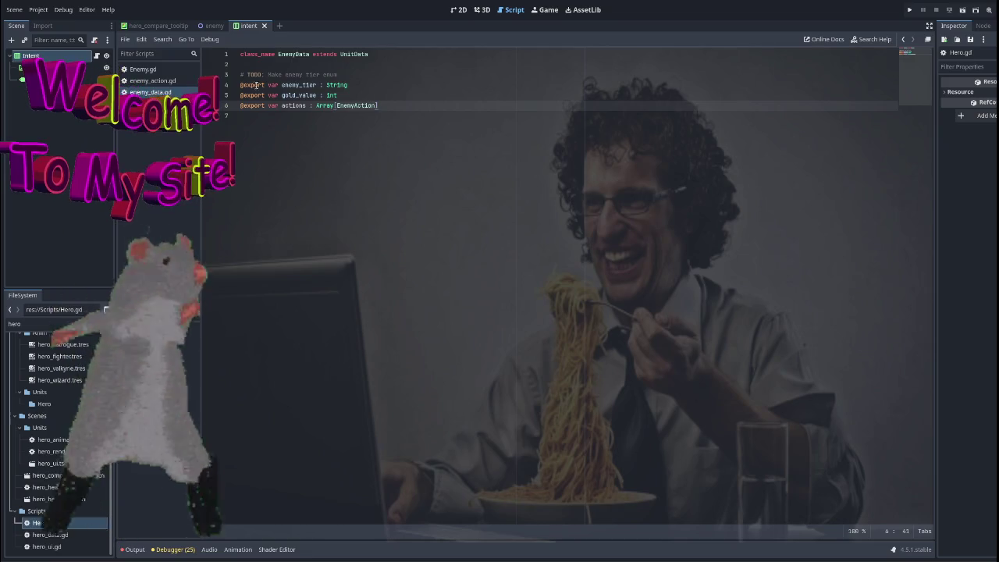
pyautogui.click(153, 80)
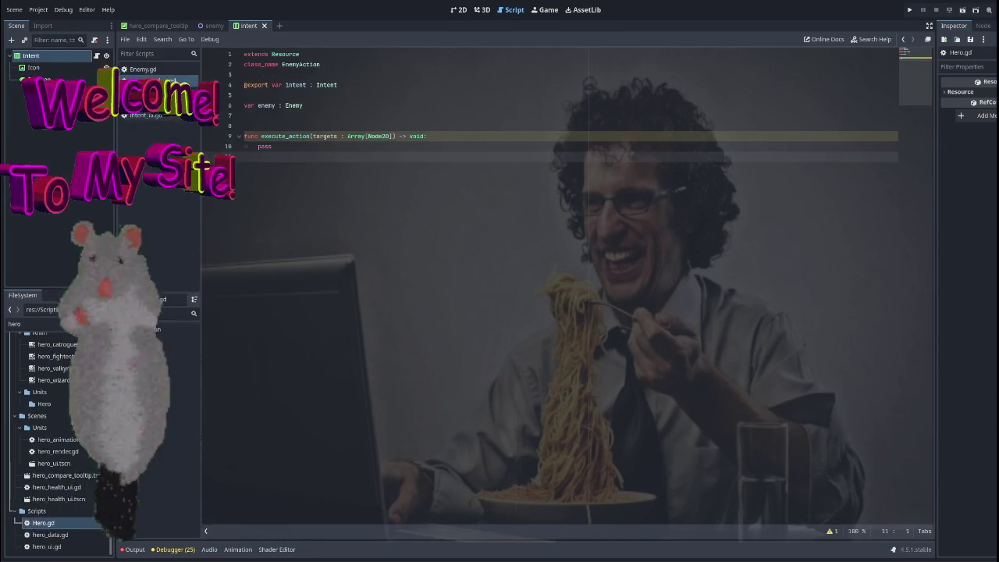
# Step: Start an 'enum TargetType {' declaration right below the EnemyAction class_name line
pyautogui.click(361, 85)
pyautogui.press('Return')
pyautogui.press('Return')
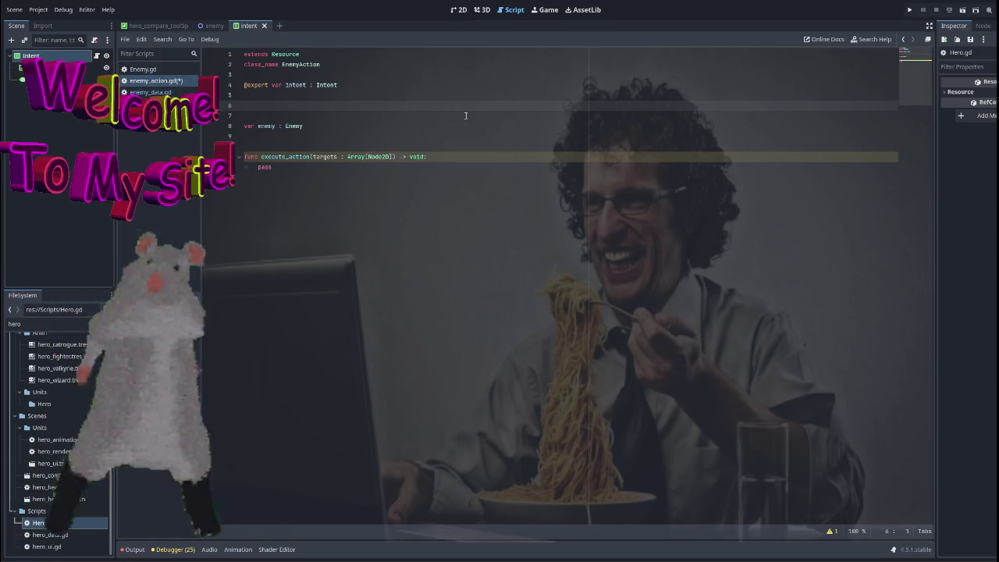
pyautogui.press('BackSpace')
pyautogui.press('BackSpace')
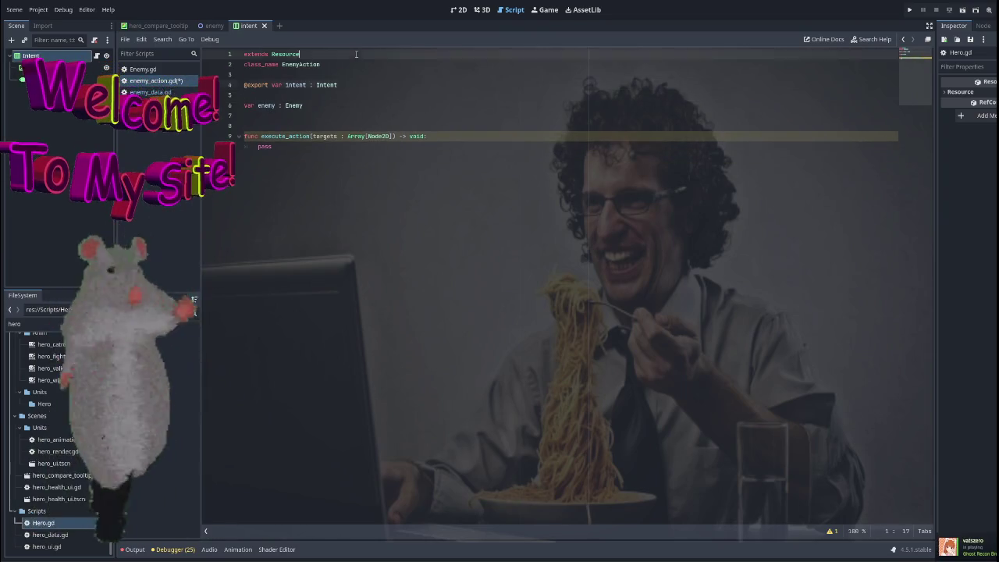
pyautogui.click(350, 64)
pyautogui.press('Return')
pyautogui.press('Return')
pyautogui.write('enum ')
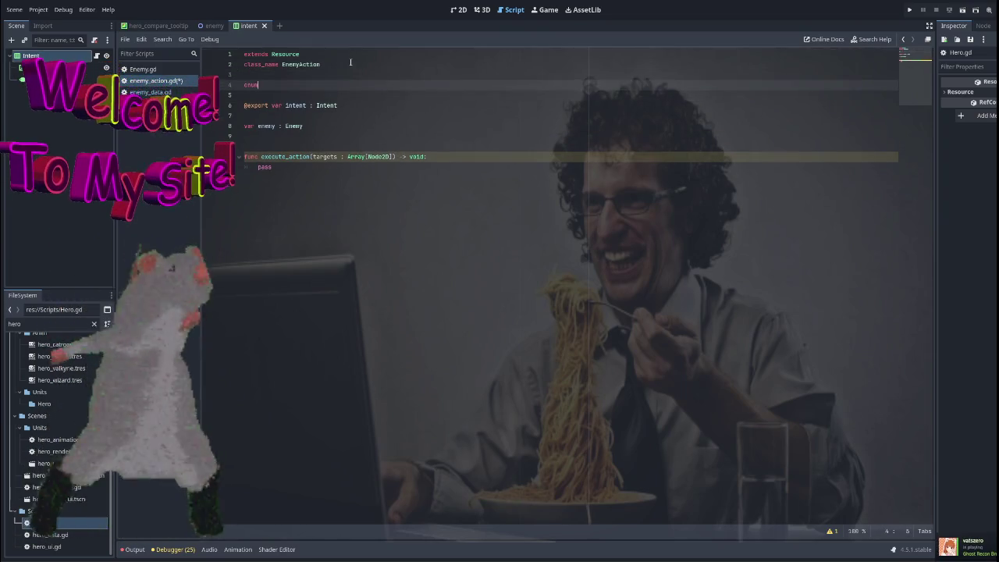
pyautogui.write('TargetTyp')
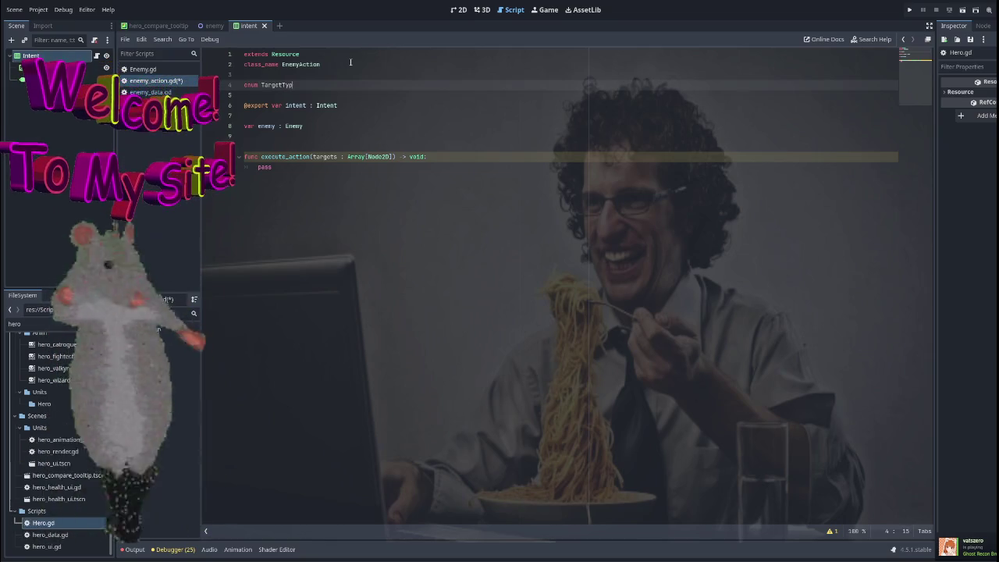
pyautogui.write('e {')
pyautogui.press('Return')
# Step: Fill TargetType with SELF, SINGLE_TARGET, ALL_ALLIES and ALL_ENEMIES, then switch to Enemy.gd
pyautogui.write('SELF,')
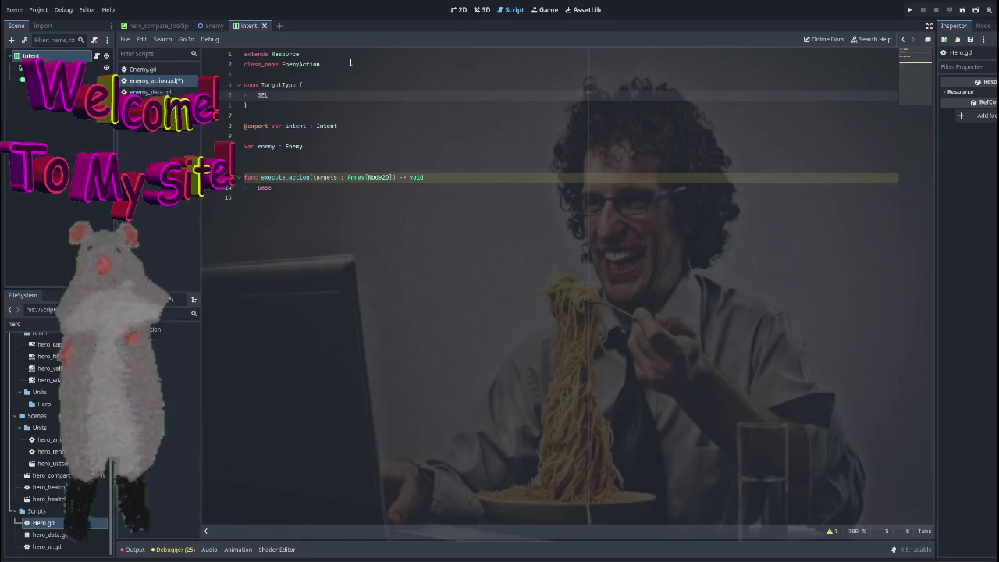
pyautogui.press('Return')
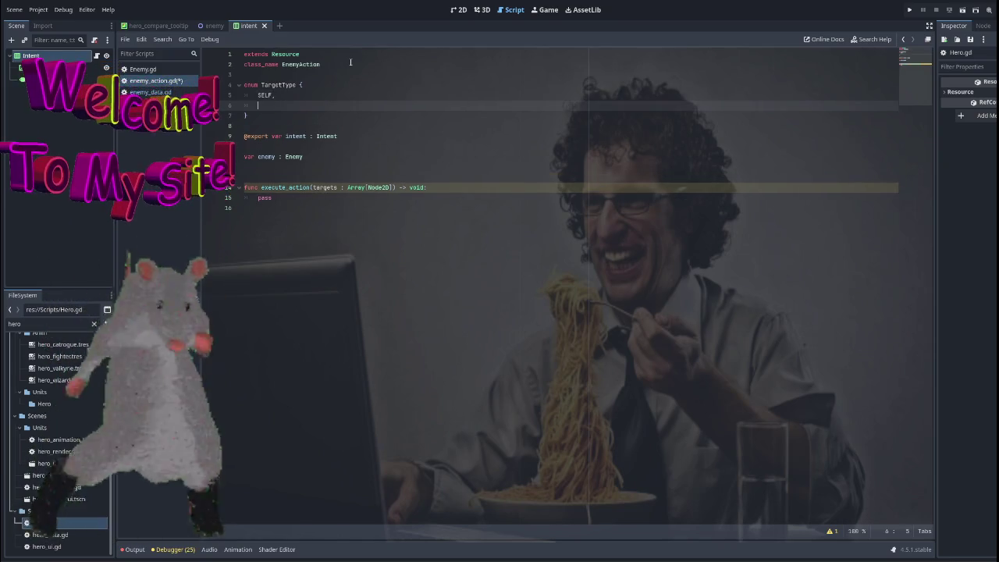
pyautogui.write('SINGLE_TARGET')
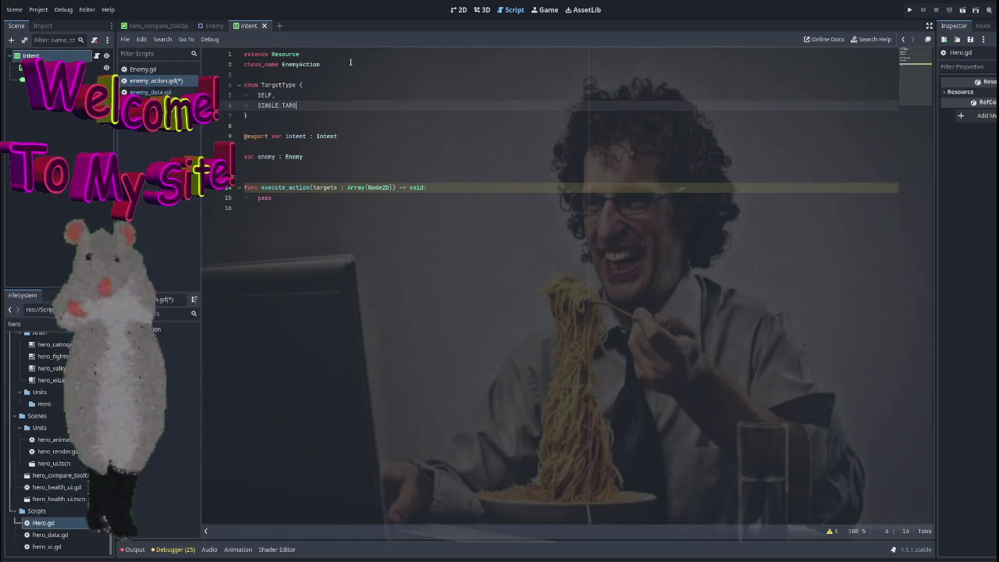
pyautogui.write(',')
pyautogui.press('Return')
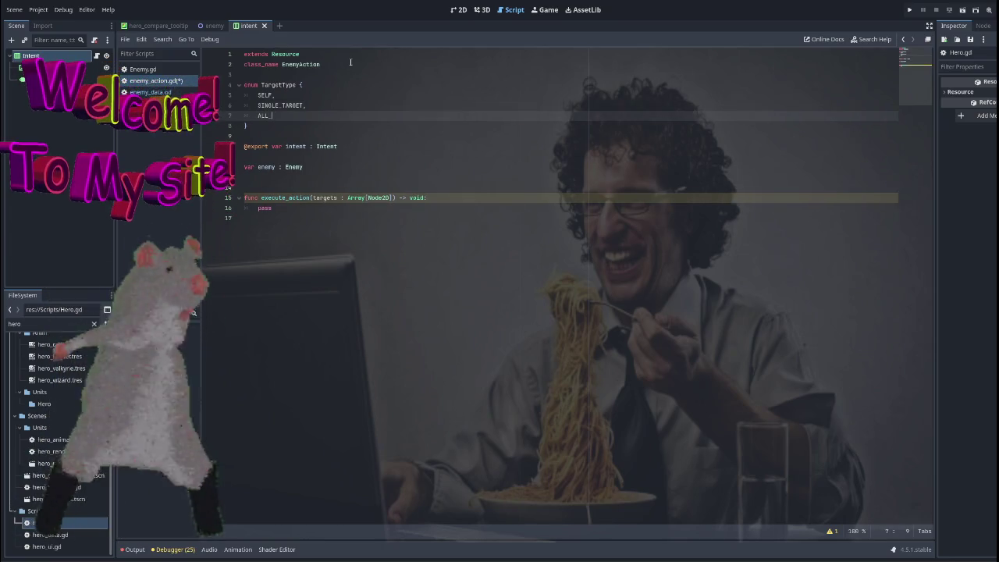
pyautogui.write('ENEMIES')
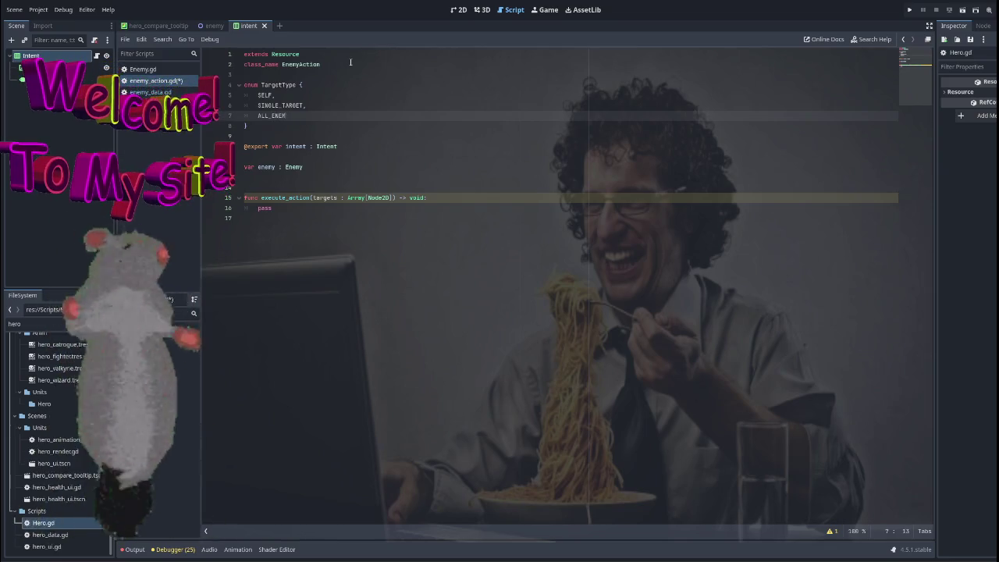
pyautogui.click(329, 110)
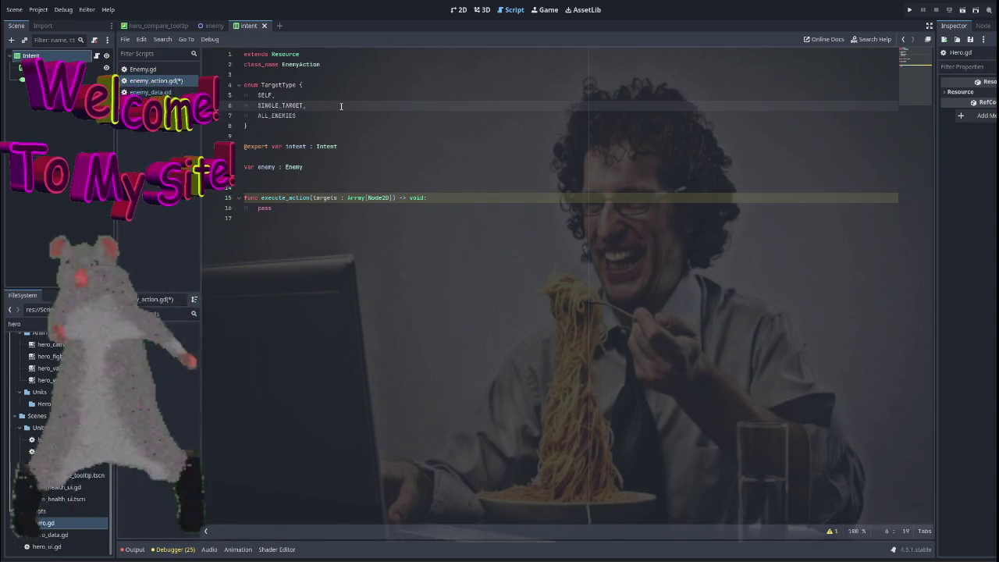
pyautogui.press('Return')
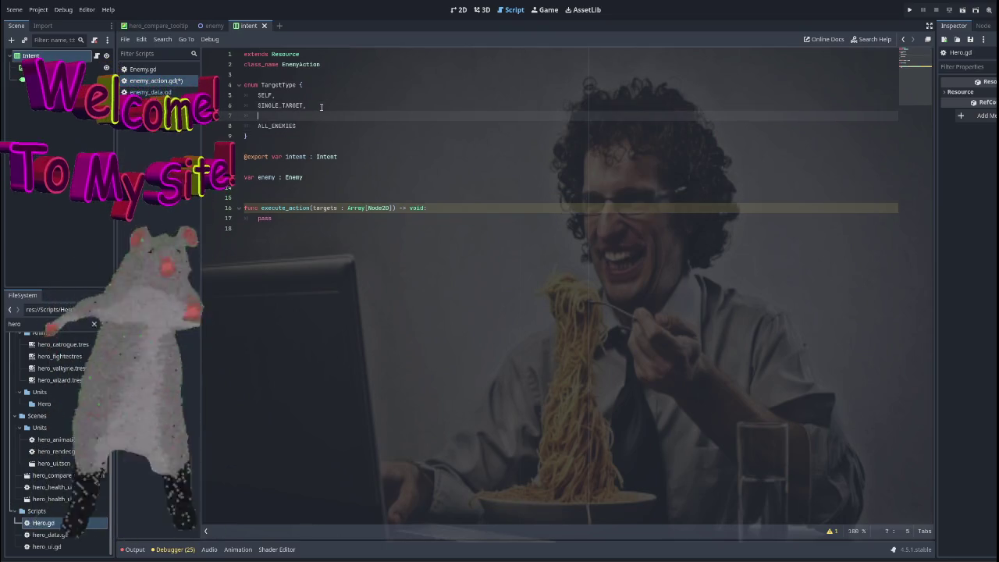
pyautogui.write('ALL_ALLIES,')
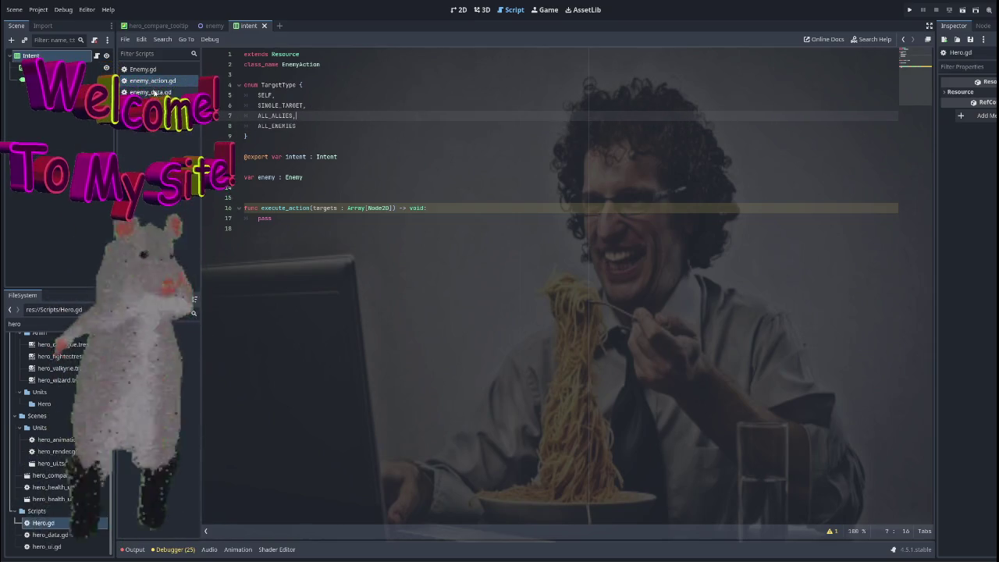
pyautogui.click(145, 70)
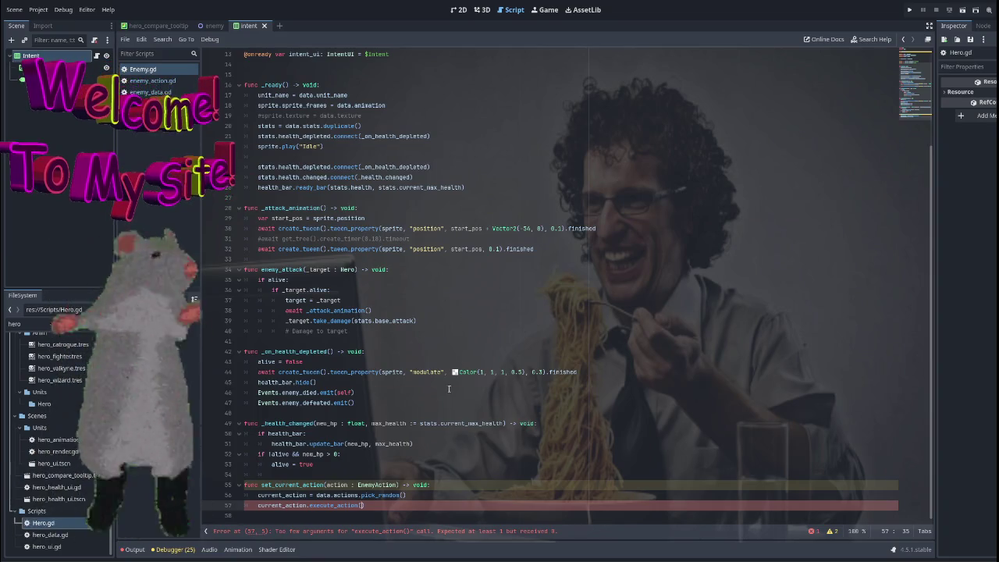
# Step: Delete the current_action.execute_action() call on line 57 of set_current_action
pyautogui.hotkey('shift', 'Home')
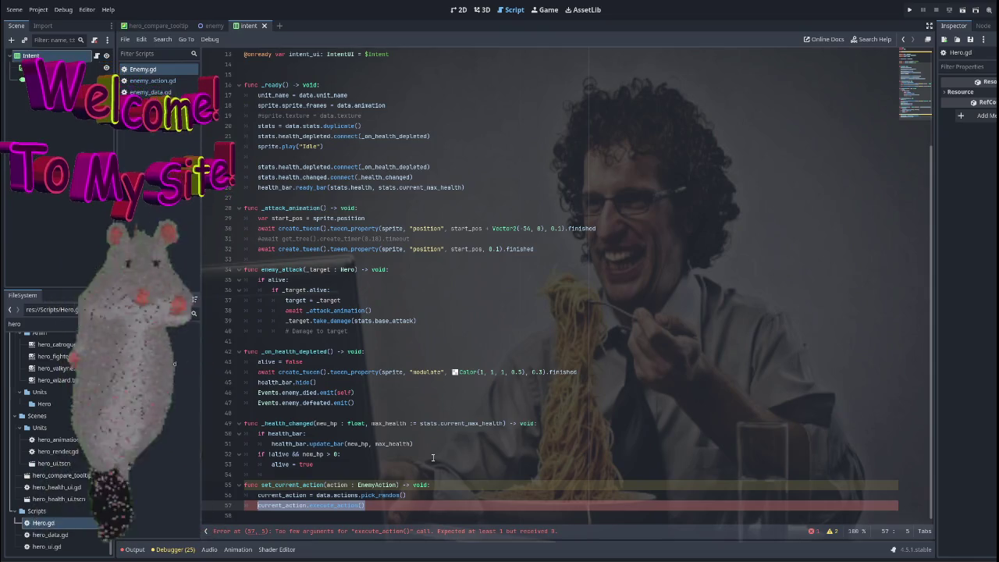
pyautogui.press('BackSpace')
pyautogui.press('BackSpace')
pyautogui.press('BackSpace')
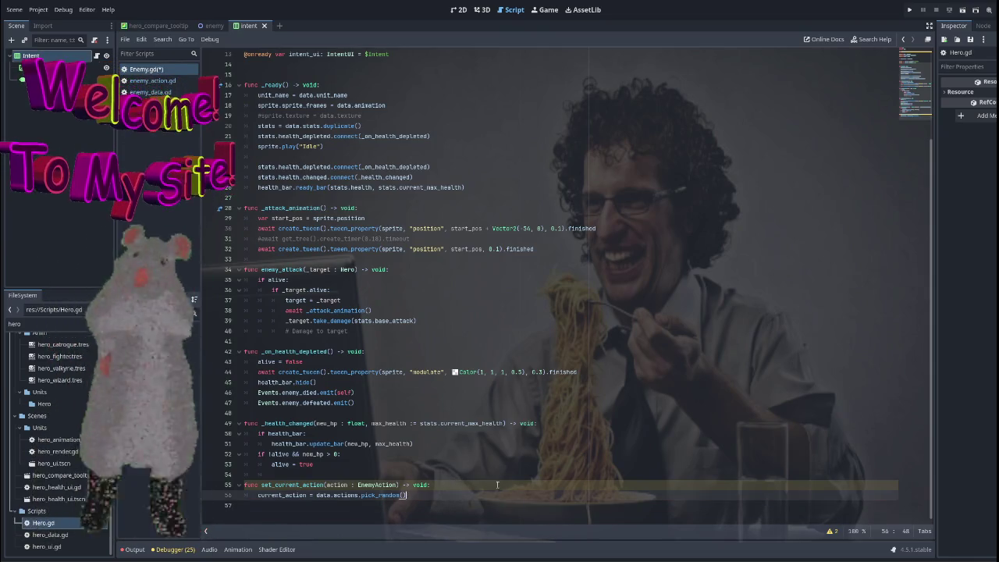